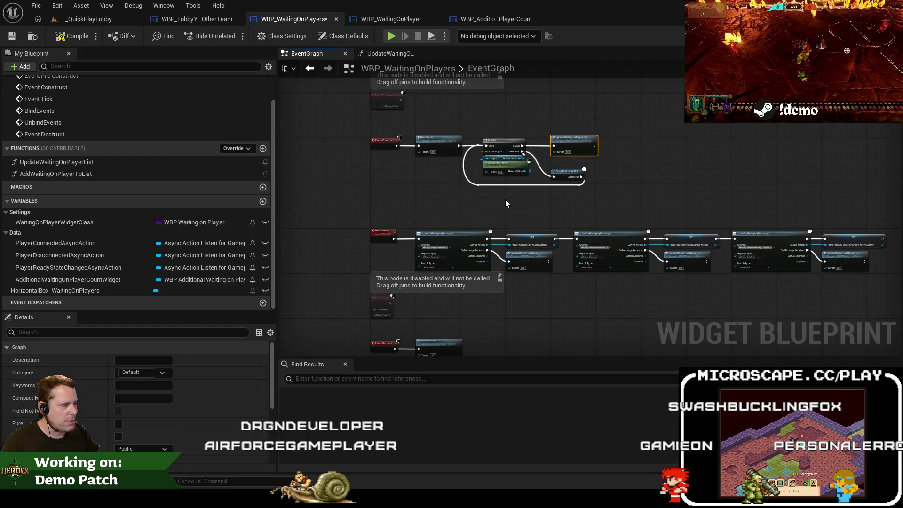
# Step: Inspect groups of nodes in the WBP_WaitingOnPlayers event graph by selecting and deselecting them
pyautogui.moveTo(337, 118); pyautogui.dragTo(732, 293)
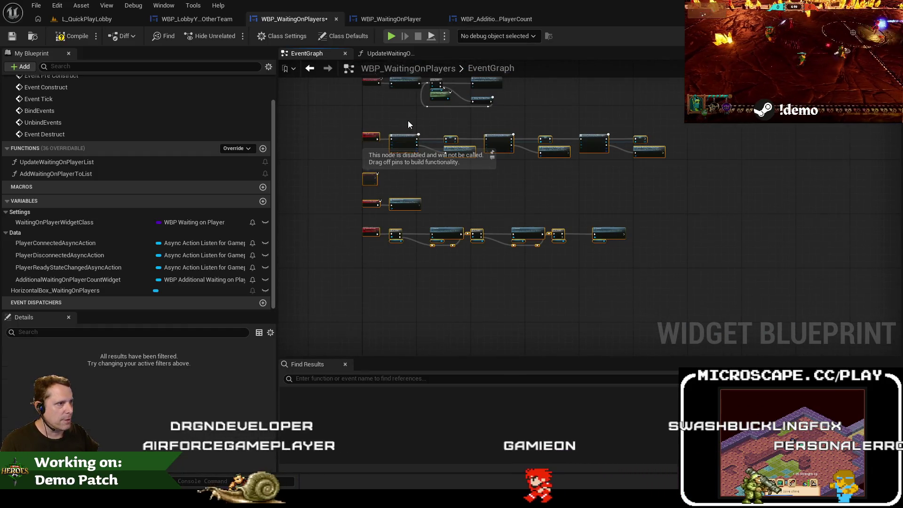
pyautogui.scroll(5, 407, 121)
pyautogui.click(348, 187)
pyautogui.scroll(-3, 332, 203)
pyautogui.moveTo(317, 196); pyautogui.dragTo(660, 334)
pyautogui.scroll(-1, 369, 222)
pyautogui.scroll(4, 370, 241)
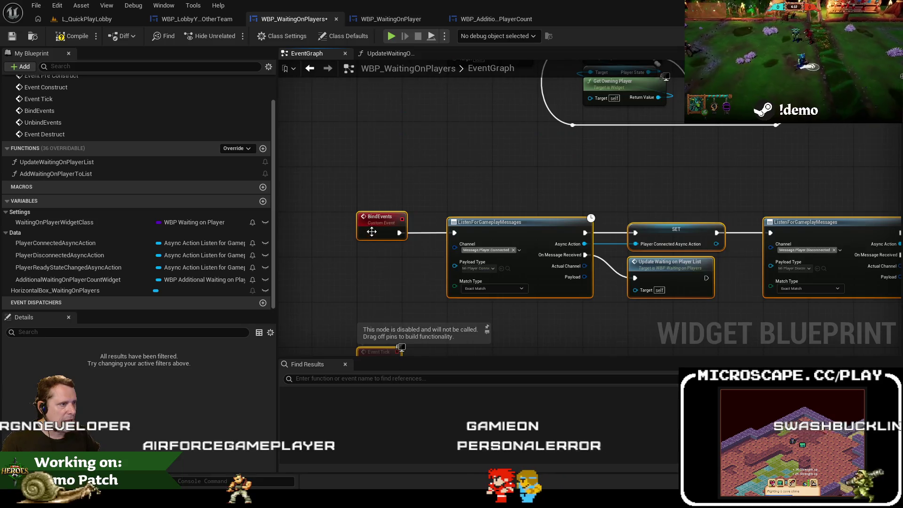
pyautogui.click(424, 152)
pyautogui.scroll(-5, 380, 196)
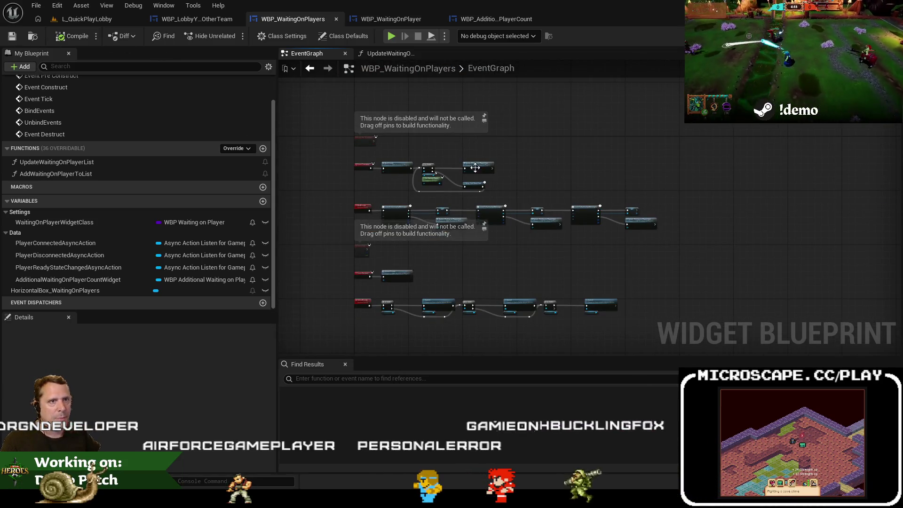
pyautogui.scroll(5, 475, 168)
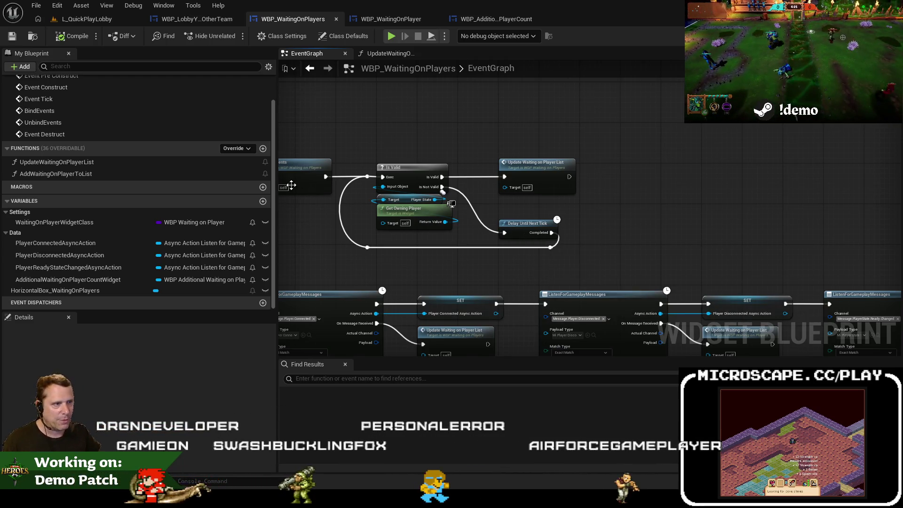
# Step: Play-test L_QuickPlayLobby briefly, then bring Bind Events and Event Construct into view in WBP_WaitingOnPlayers
pyautogui.click(105, 21)
pyautogui.click(249, 39)
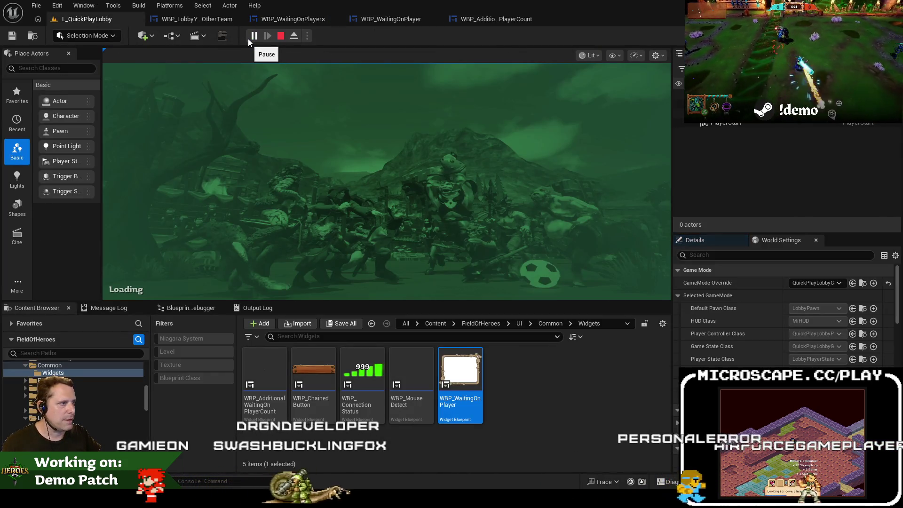
pyautogui.click(280, 36)
pyautogui.click(284, 20)
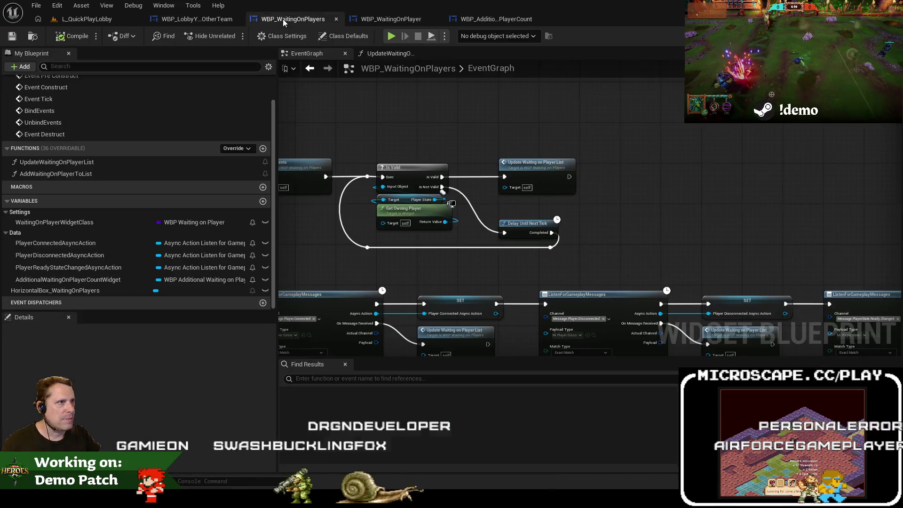
pyautogui.moveTo(372, 110); pyautogui.dragTo(461, 111)
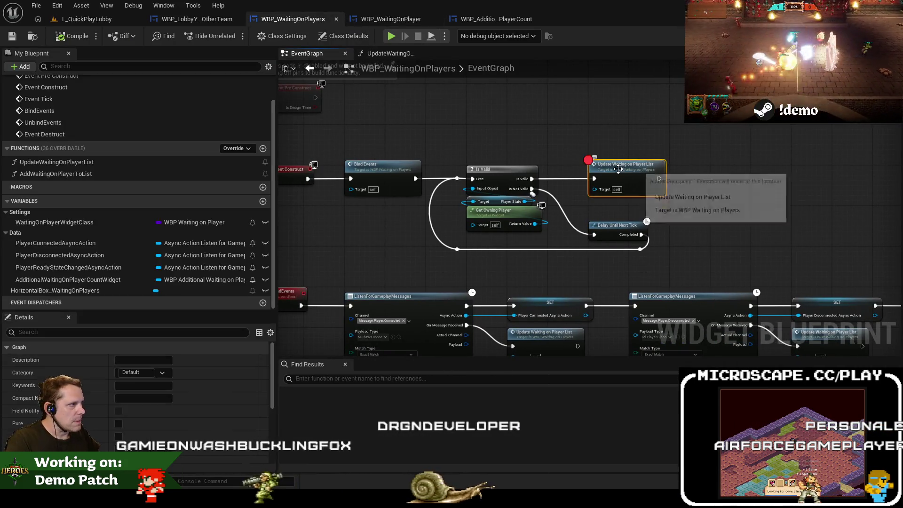
# Step: Play again and step from the breakpoint into the ForEachLoop macro, then resume and stop
pyautogui.click(90, 19)
pyautogui.click(253, 36)
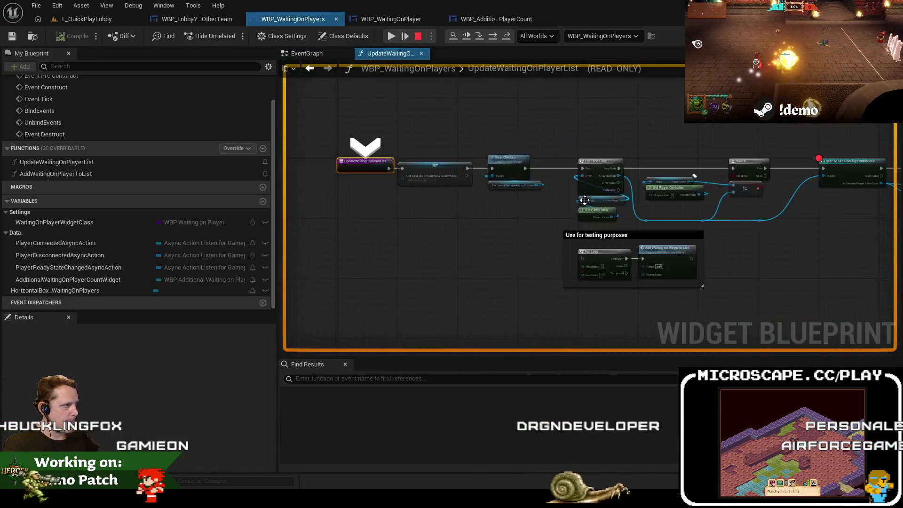
pyautogui.press('F10')
pyautogui.press('F10')
pyautogui.press('F10')
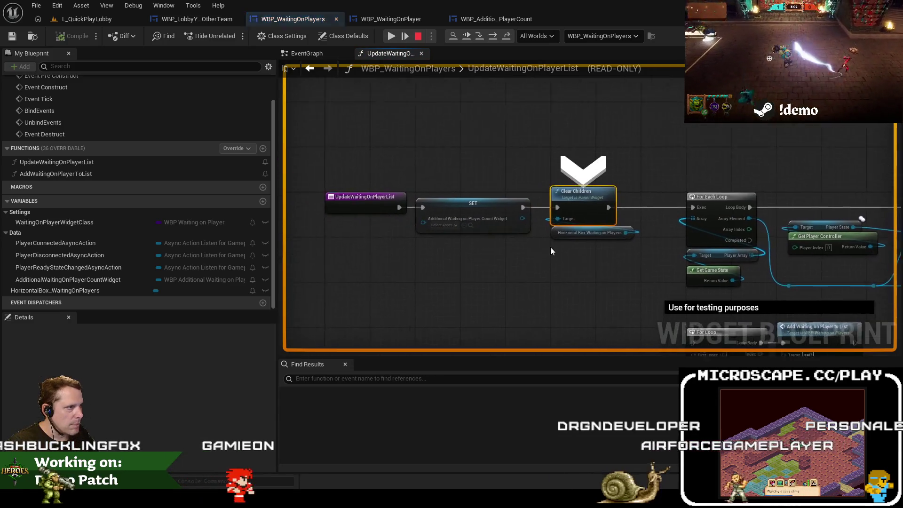
pyautogui.press('F11')
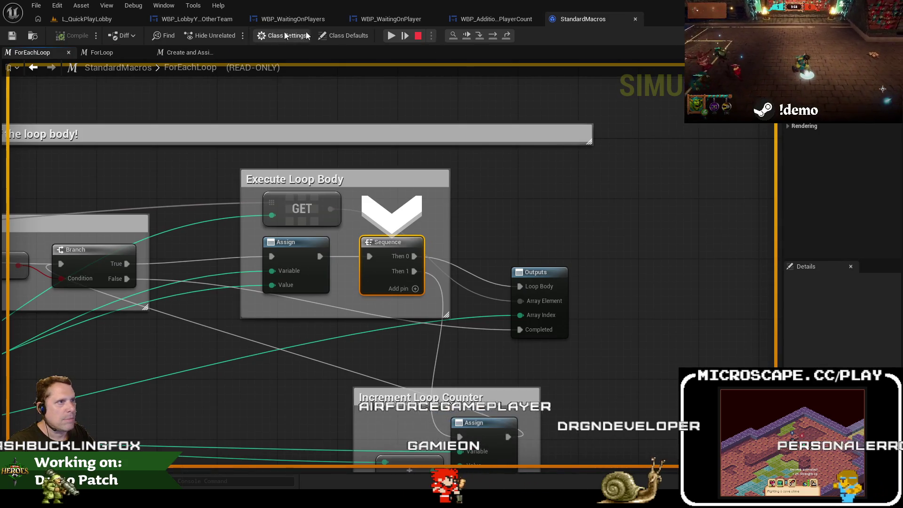
pyautogui.click(391, 35)
pyautogui.click(281, 36)
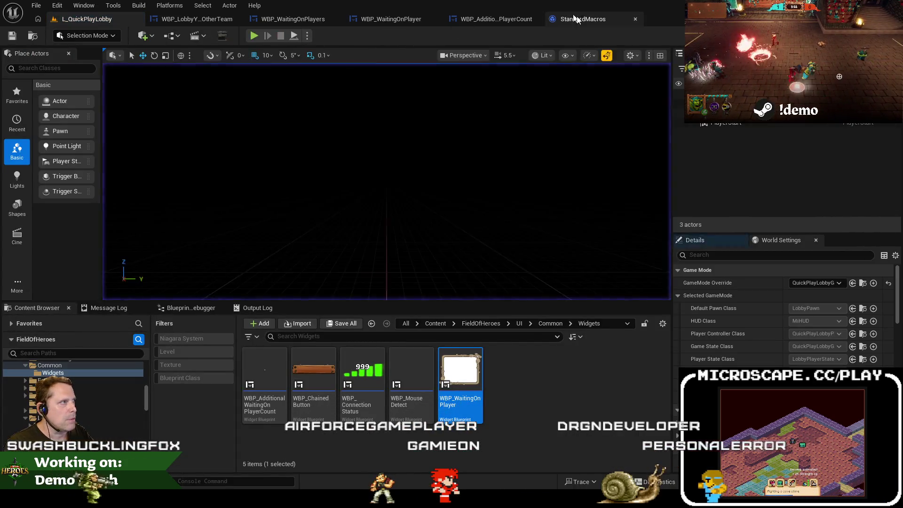
# Step: Close the StandardMacros ForEachLoop tab and select the Cast To SessionPlayerStateBase node
pyautogui.click(611, 19)
pyautogui.click(635, 19)
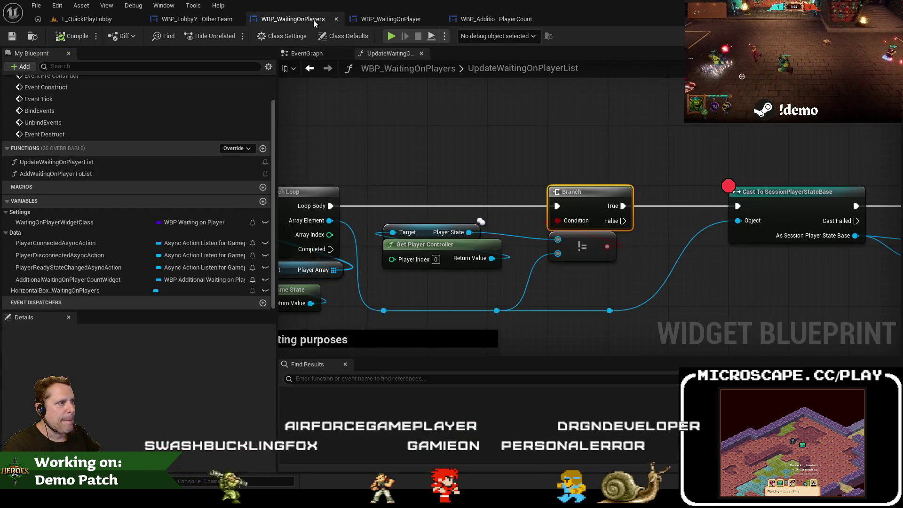
pyautogui.click(764, 200)
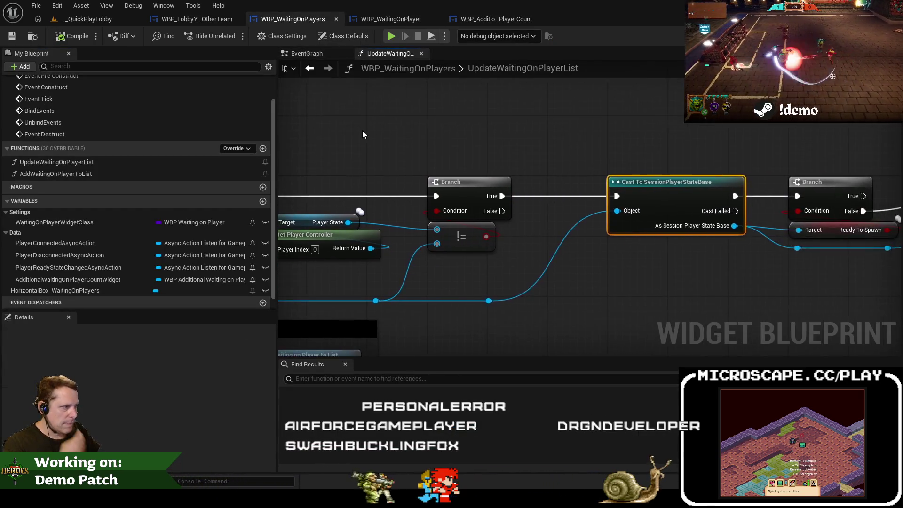
pyautogui.scroll(-1, 501, 121)
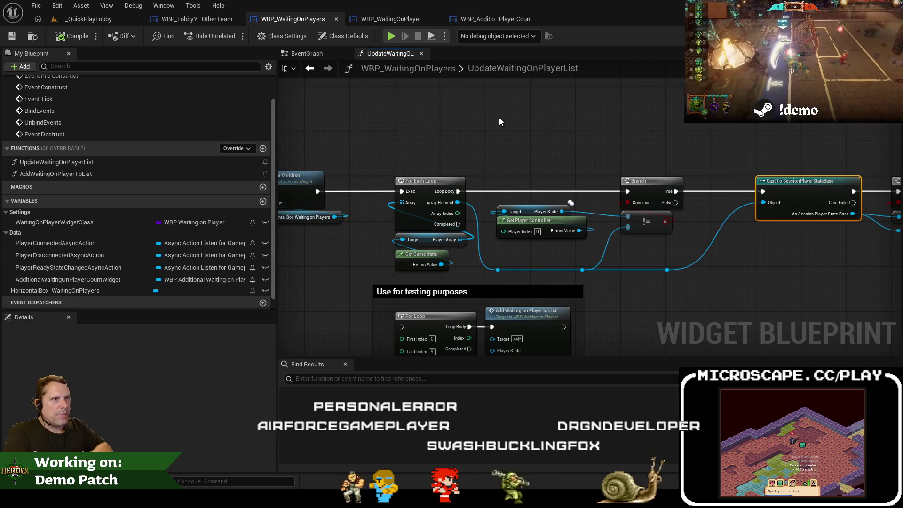
pyautogui.click(196, 20)
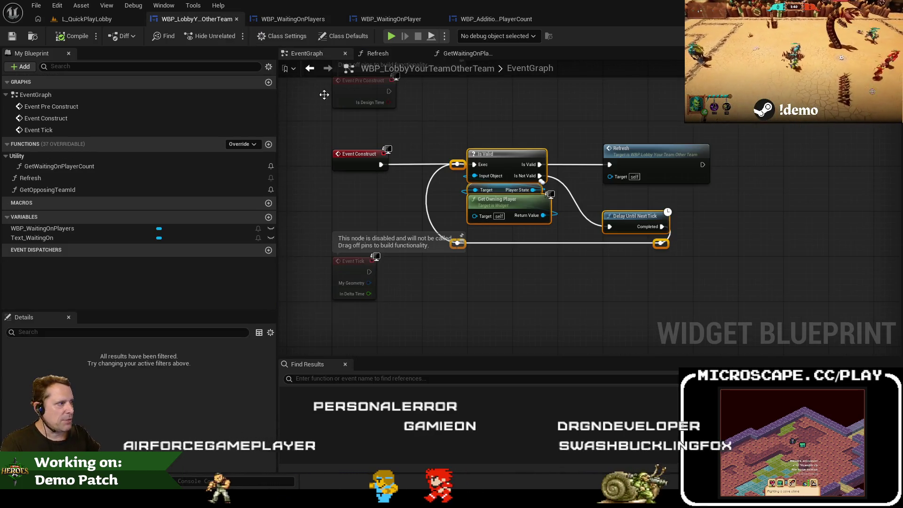
# Step: Run another play-in-editor session of the lobby and stop it
pyautogui.click(273, 20)
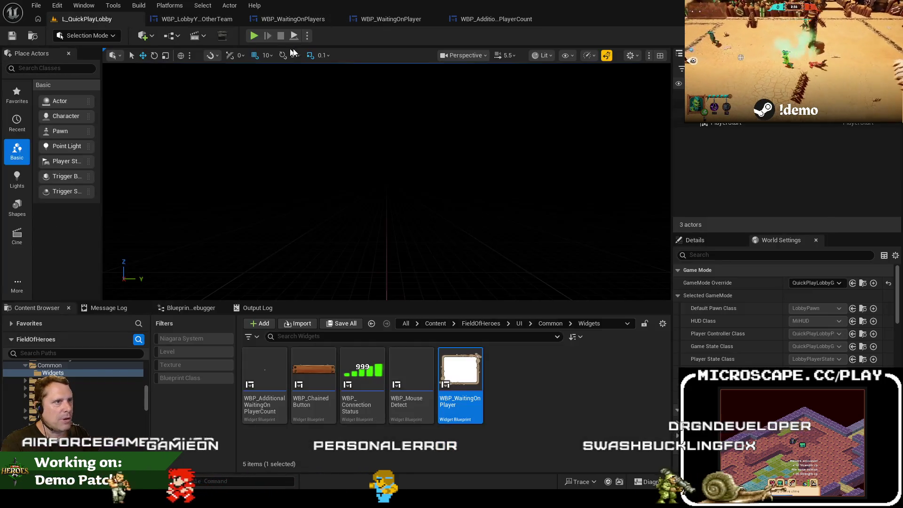
pyautogui.click(254, 36)
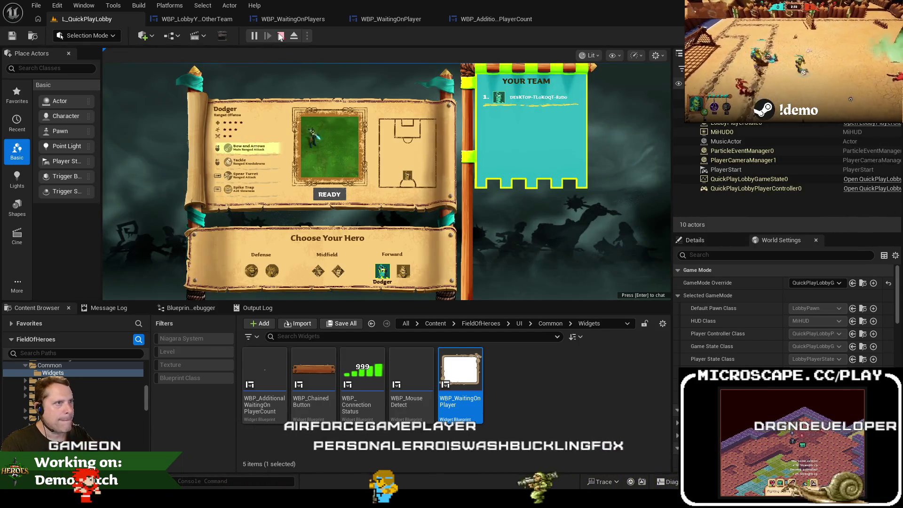
pyautogui.click(292, 19)
# Step: Look through the WBP_WaitingOnPlayers and WBP_WaitingOnPlayer widgets, ending on WBP_LobbyYourTeamOtherTeam
pyautogui.click(381, 18)
pyautogui.click(292, 19)
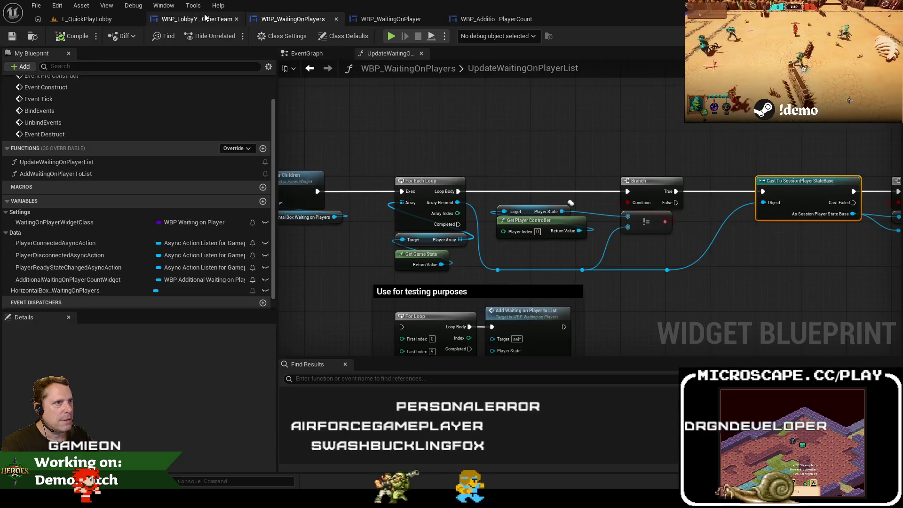
pyautogui.click(204, 18)
pyautogui.click(411, 23)
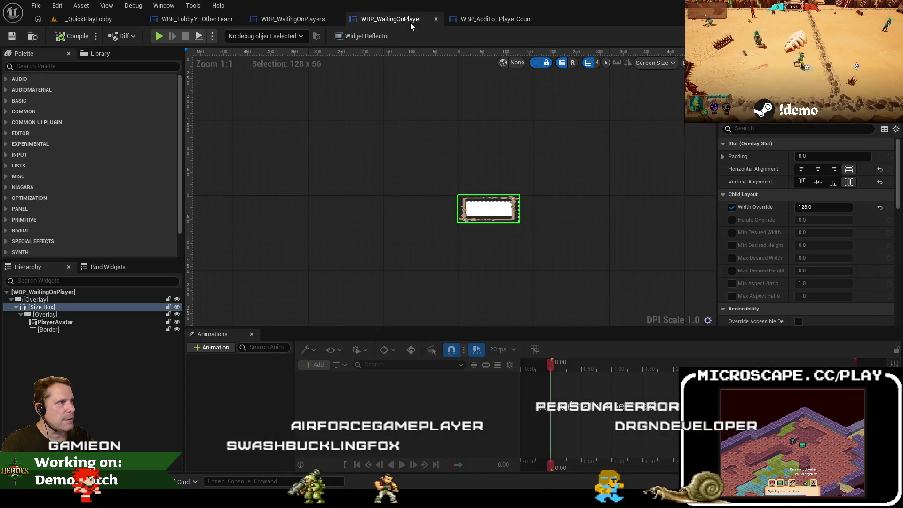
pyautogui.click(297, 18)
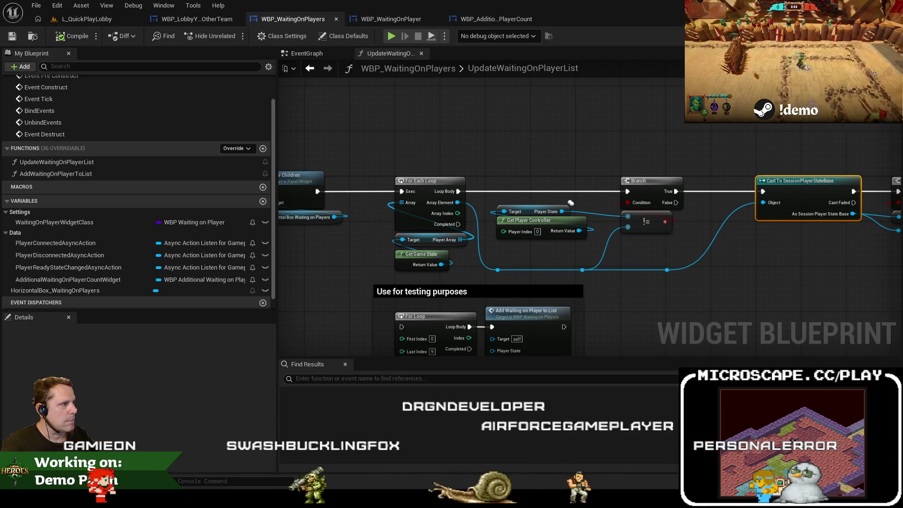
pyautogui.click(855, 35)
pyautogui.hotkey('ctrl', 'Tab')
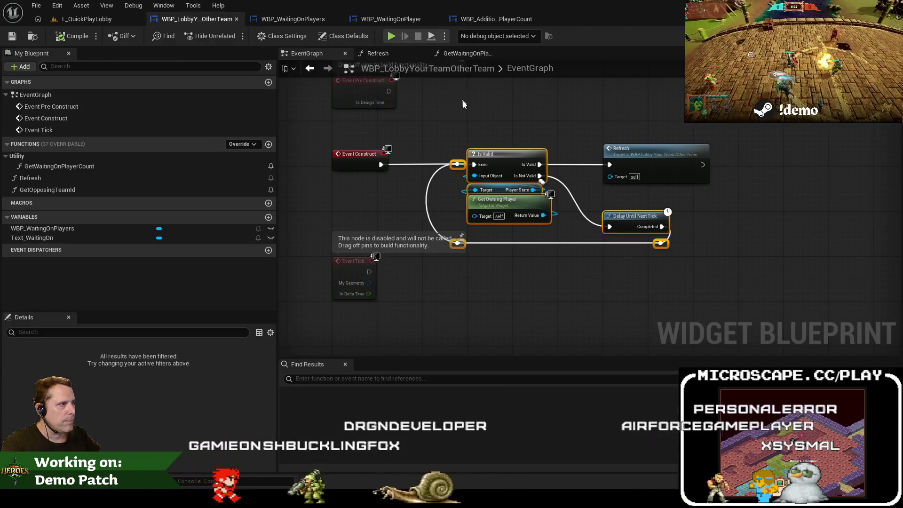
# Step: Delete the 'Waiting on' default text from Text_WaitingOn in the Designer, then return to the graph
pyautogui.click(856, 36)
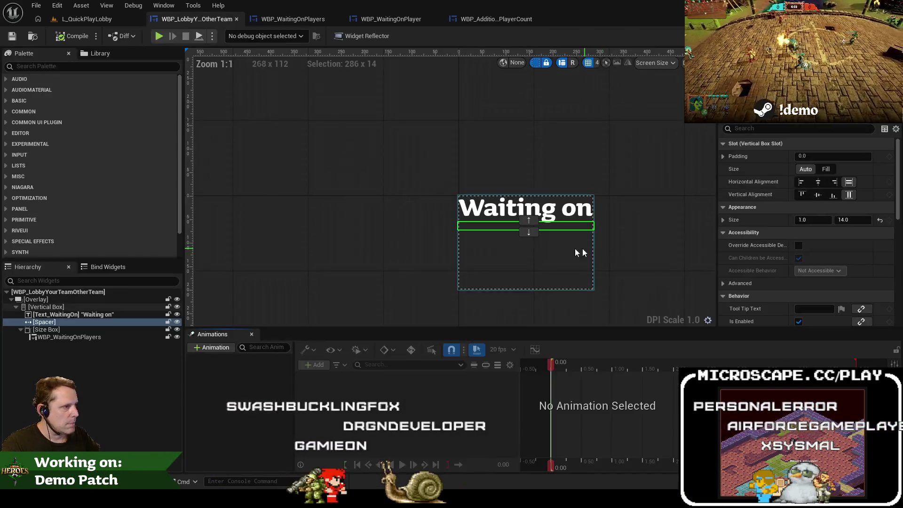
pyautogui.click(530, 206)
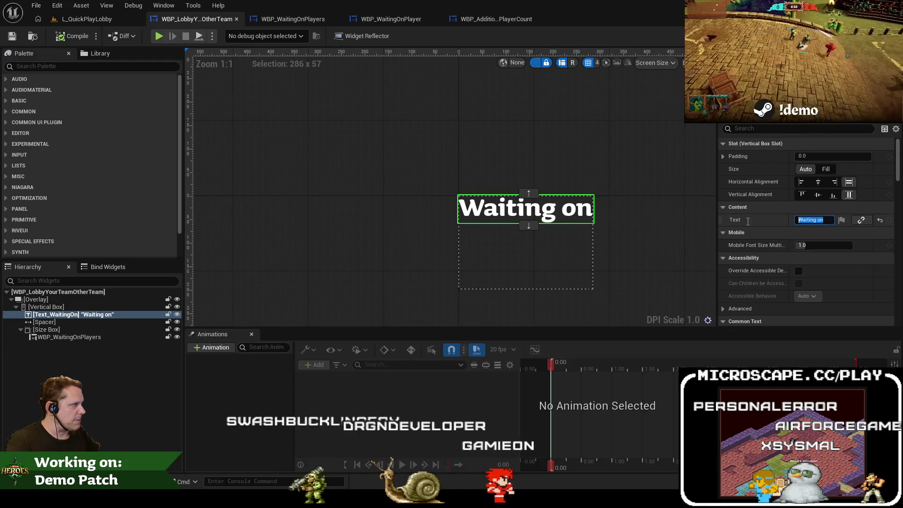
pyautogui.press('BackSpace')
pyautogui.click(646, 241)
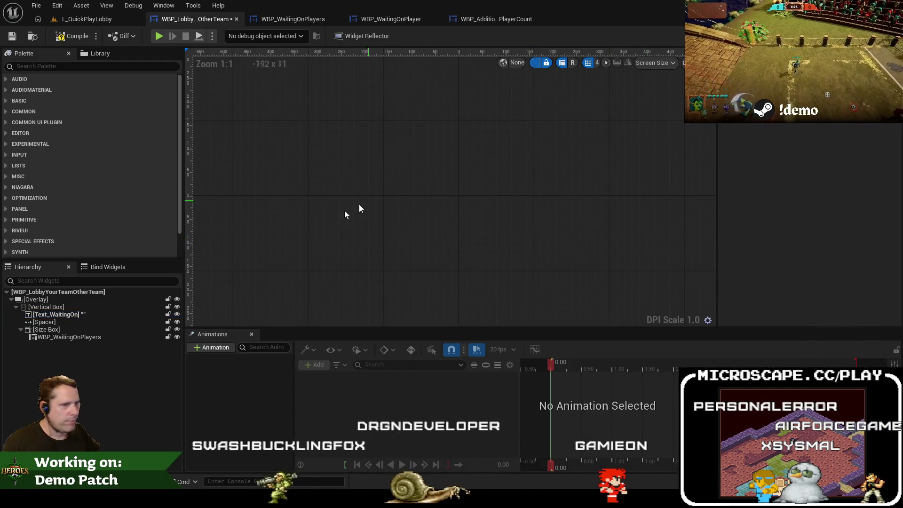
pyautogui.click(105, 316)
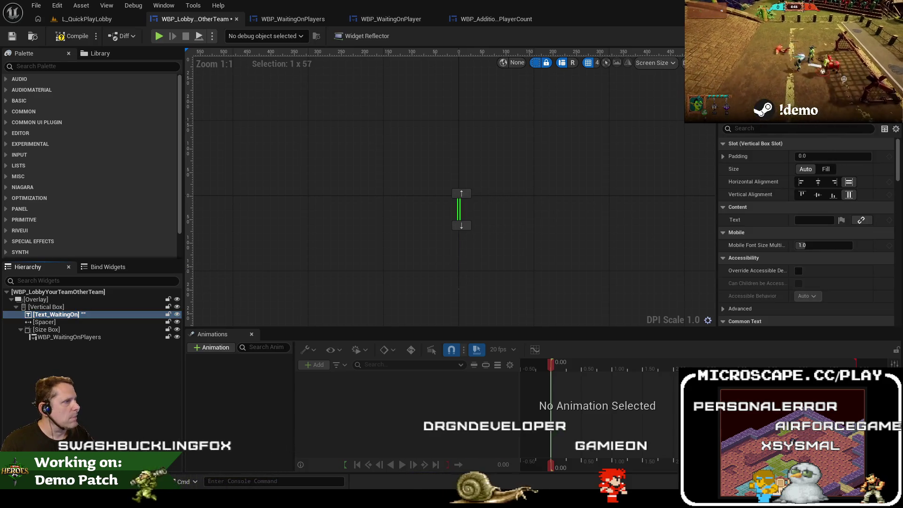
pyautogui.click(888, 36)
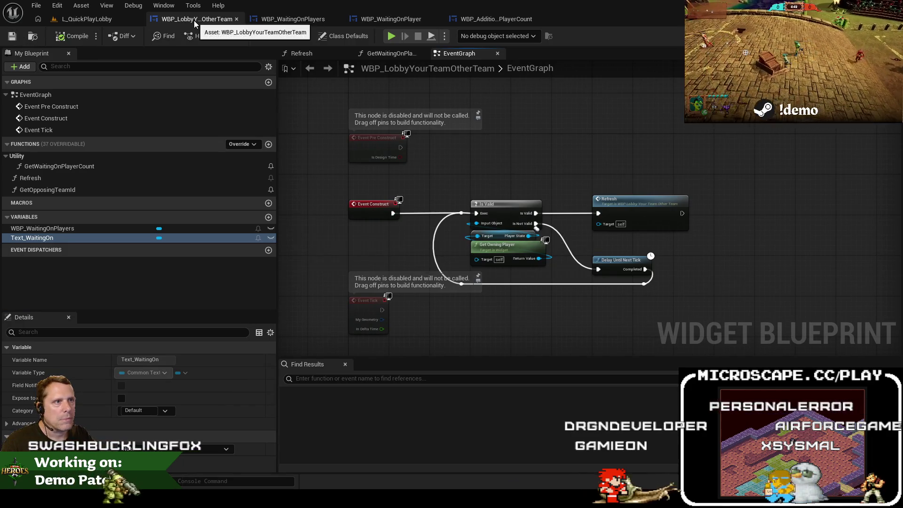
pyautogui.click(32, 35)
# Step: Find WBP_LobbyYourTeamOtherTeam in the Content Browser and view what references it
pyautogui.click(175, 19)
pyautogui.click(32, 35)
pyautogui.rightClick(407, 390)
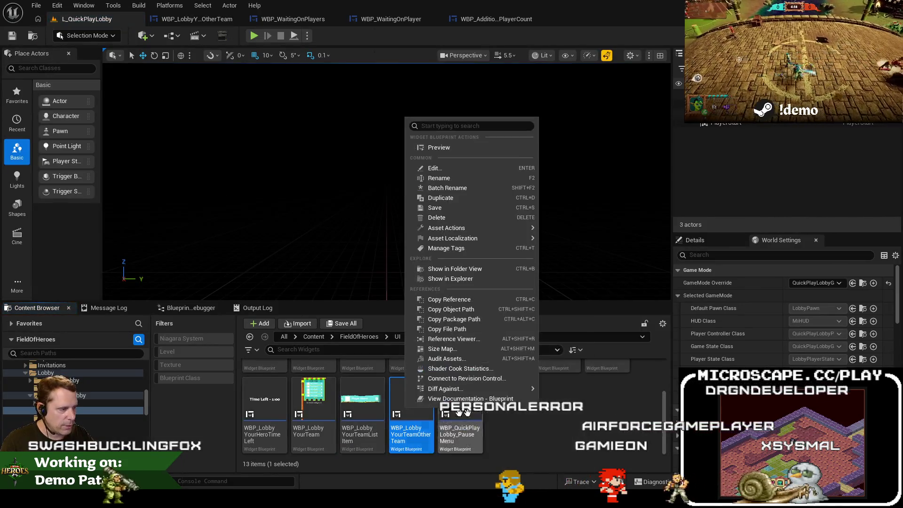
pyautogui.click(475, 342)
pyautogui.rightClick(74, 249)
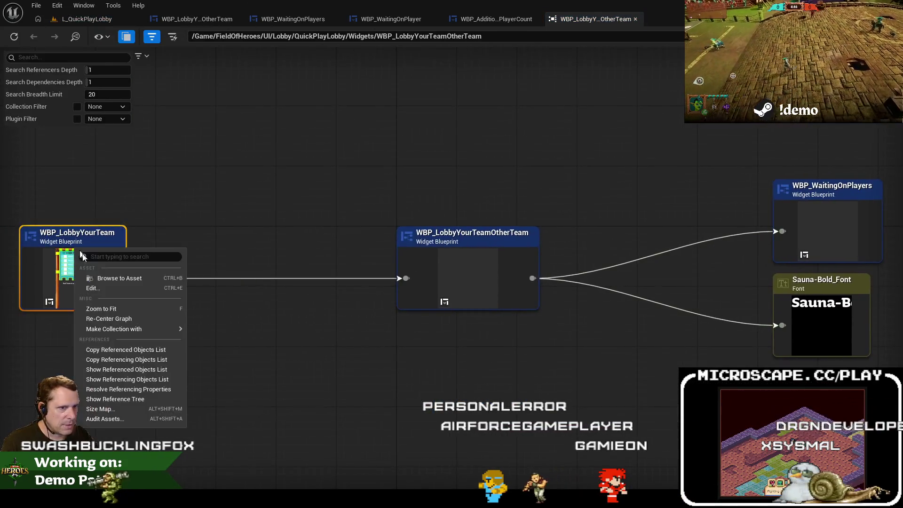
pyautogui.click(424, 296)
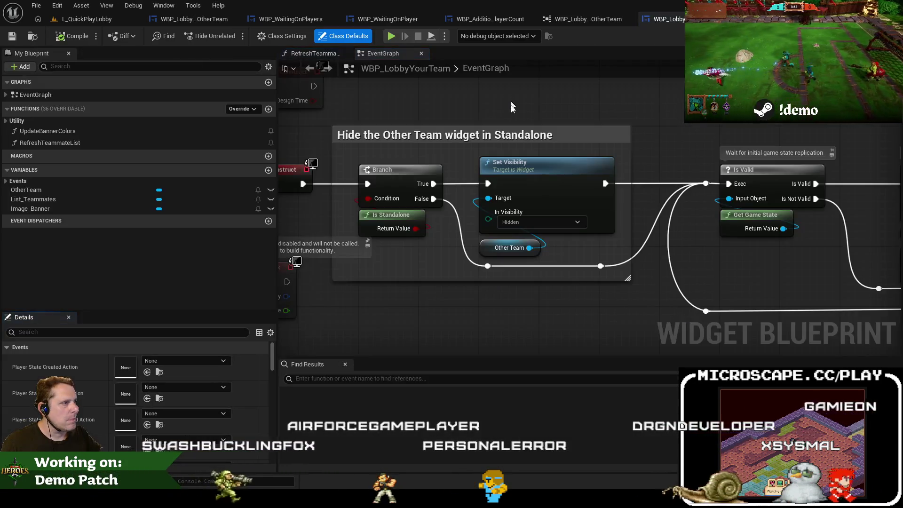
# Step: Delete the 'Hide the Other Team' comment group and wire Event Construct directly into Is Valid
pyautogui.doubleClick(504, 95)
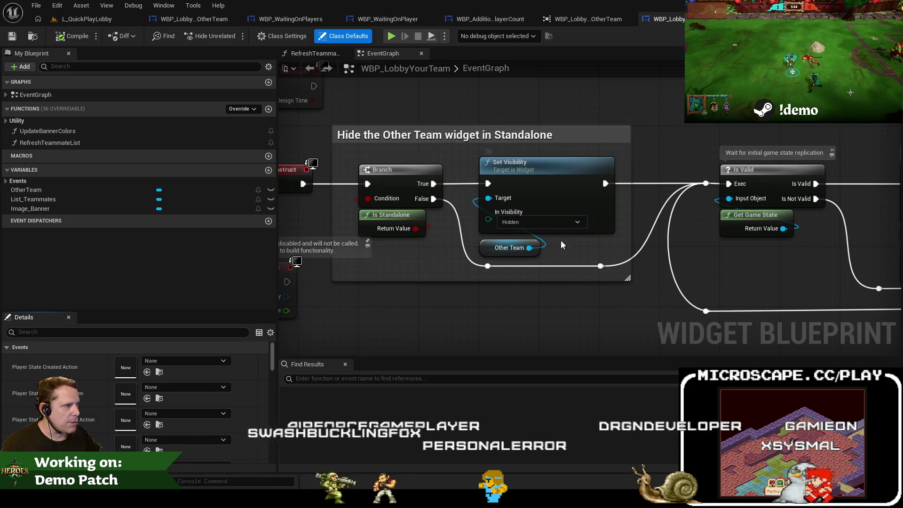
pyautogui.moveTo(564, 249); pyautogui.dragTo(521, 234)
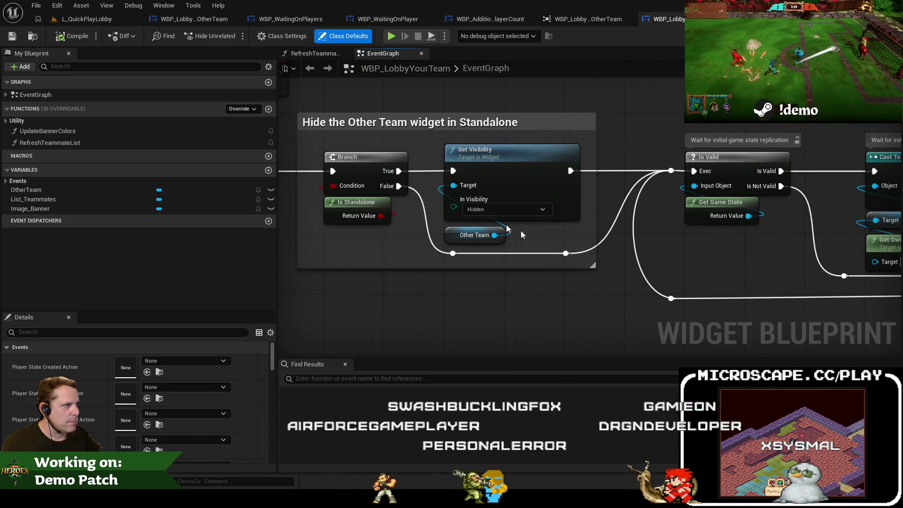
pyautogui.click(357, 110)
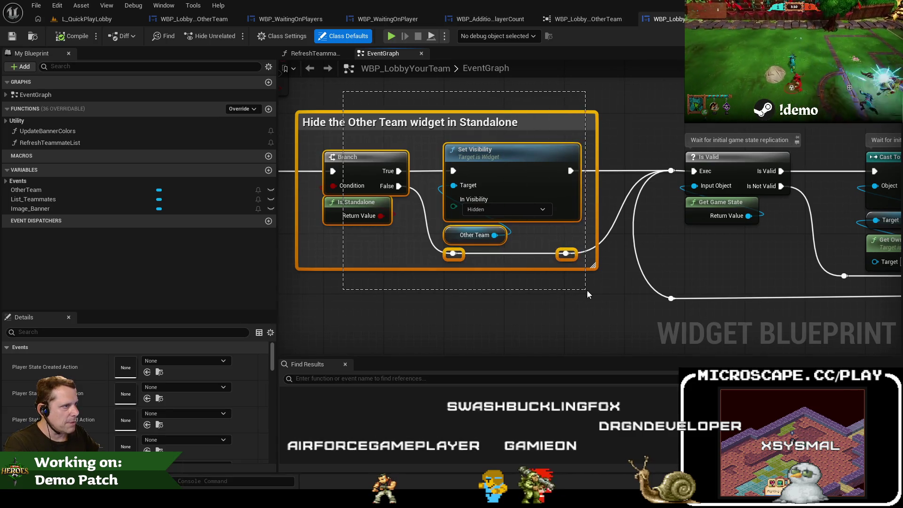
pyautogui.scroll(-1, 388, 287)
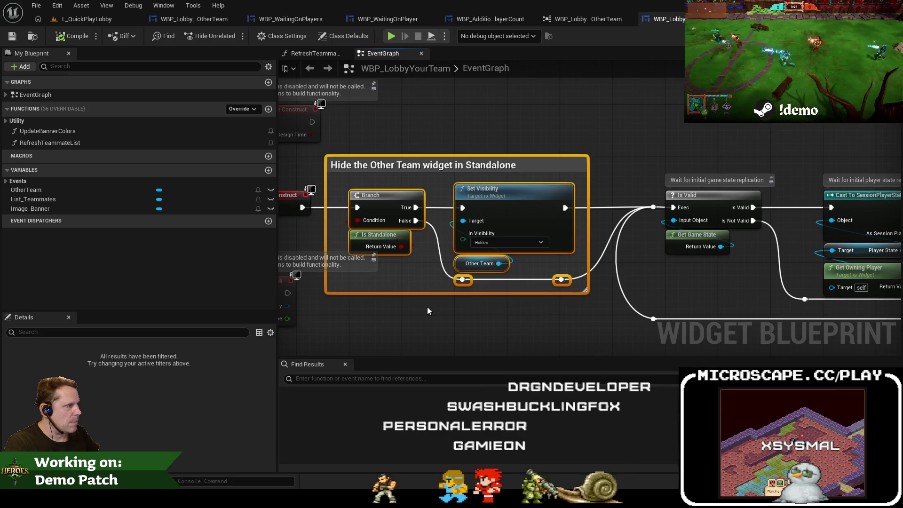
pyautogui.press('Delete')
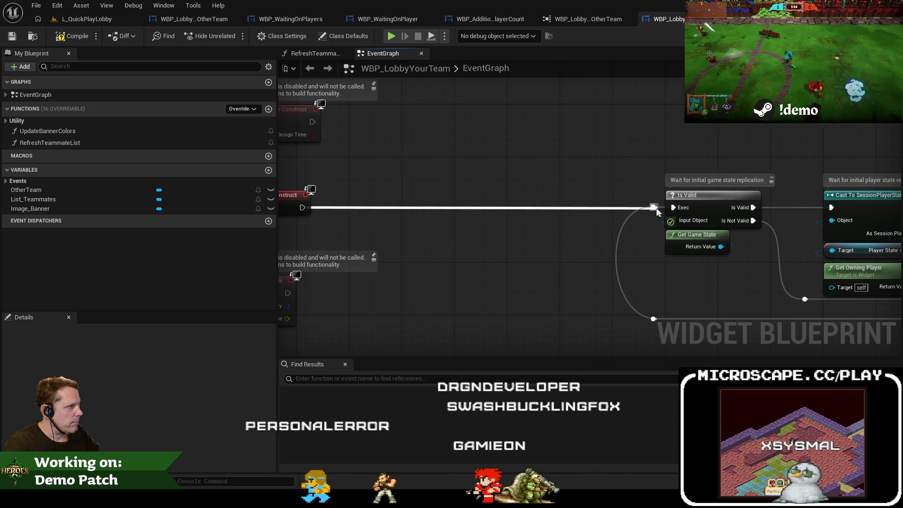
pyautogui.moveTo(657, 211); pyautogui.dragTo(654, 207)
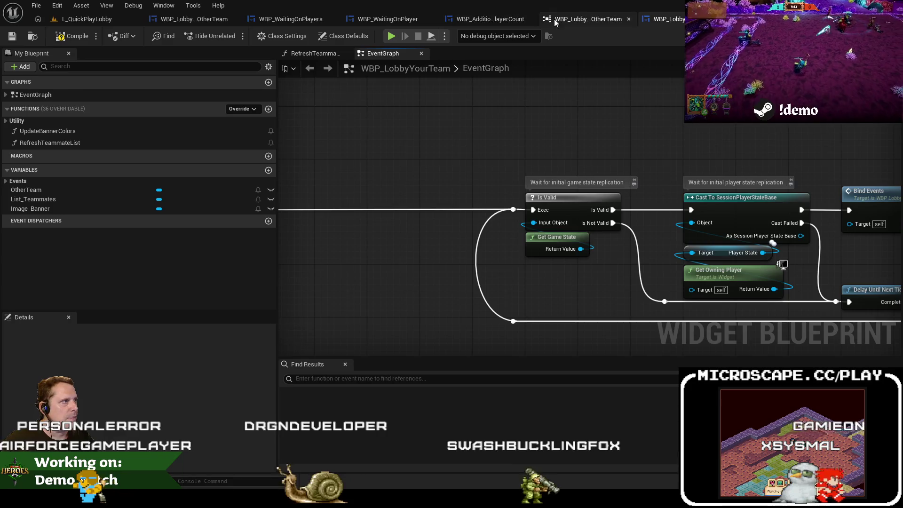
pyautogui.click(489, 20)
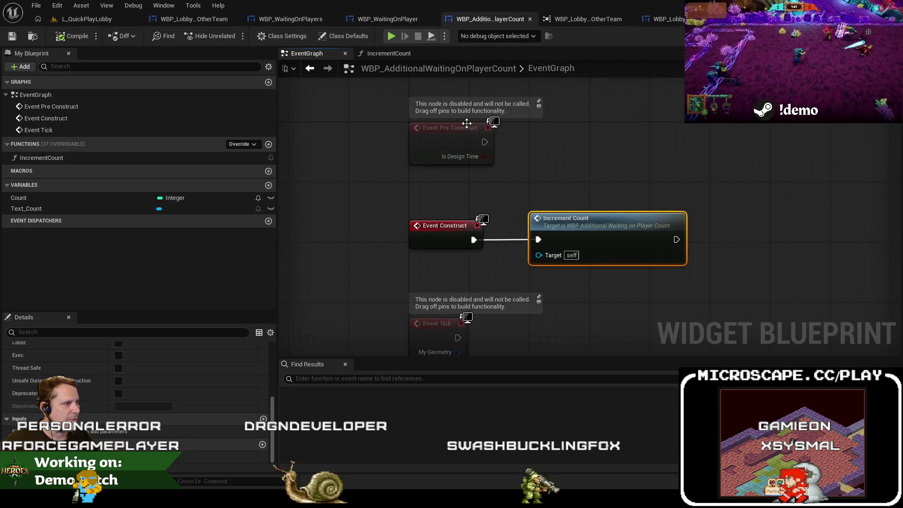
# Step: Review the WBP_WaitingOnPlayers EventGraph, then go back to WBP_LobbyYourTeam's graph
pyautogui.click(301, 18)
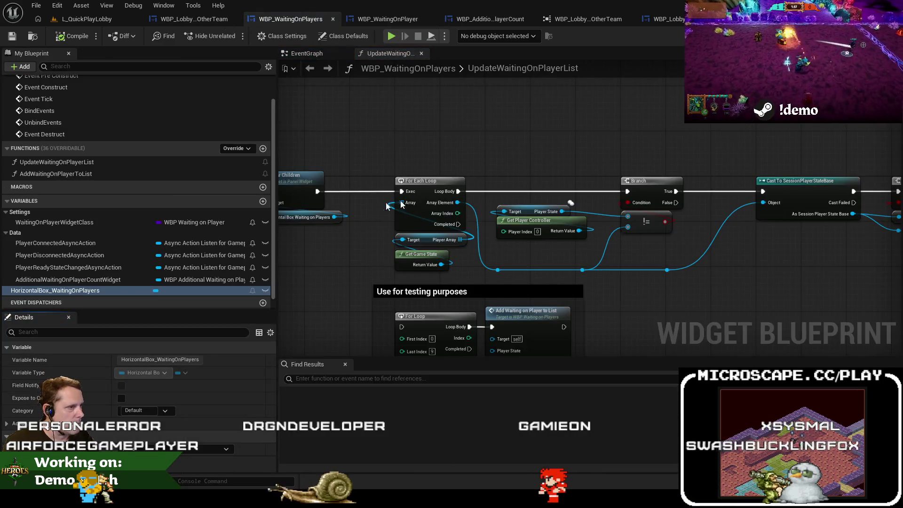
pyautogui.click(300, 54)
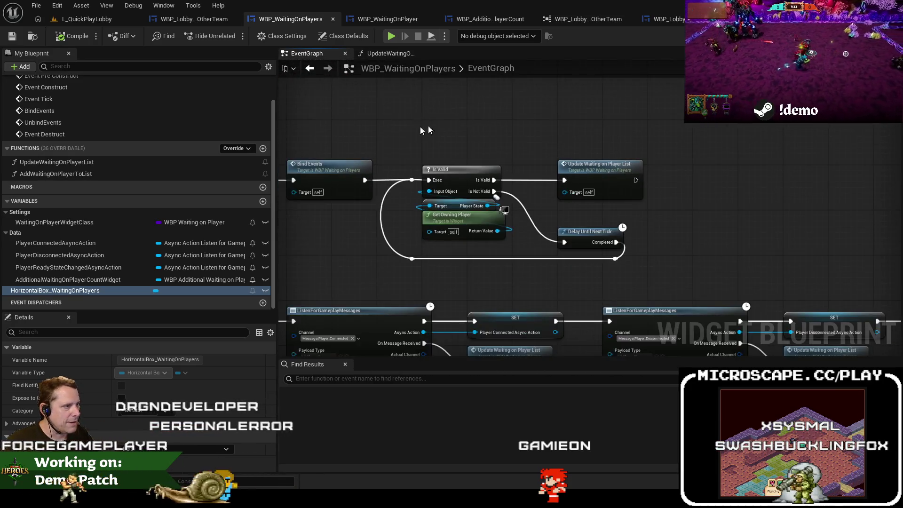
pyautogui.moveTo(390, 132)
pyautogui.mouseDown()
pyautogui.moveTo(439, 160)
pyautogui.moveTo(443, 134)
pyautogui.mouseUp()
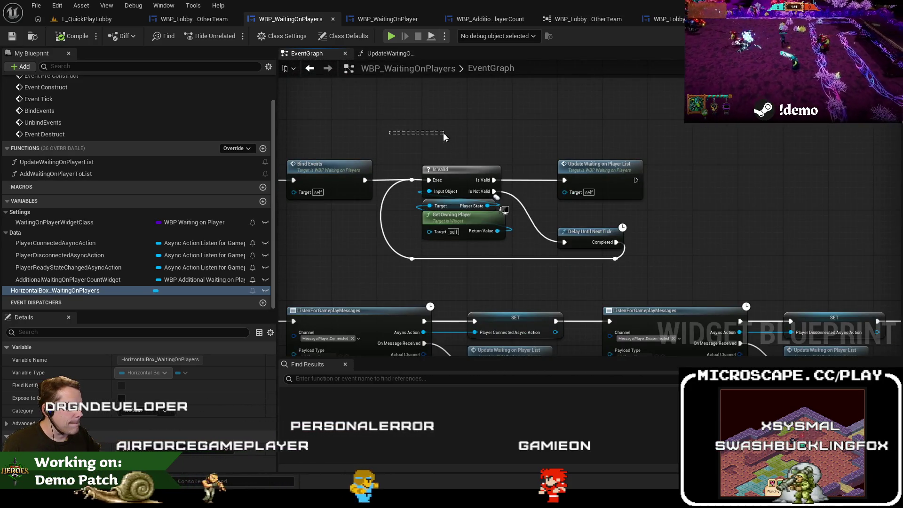
pyautogui.click(672, 19)
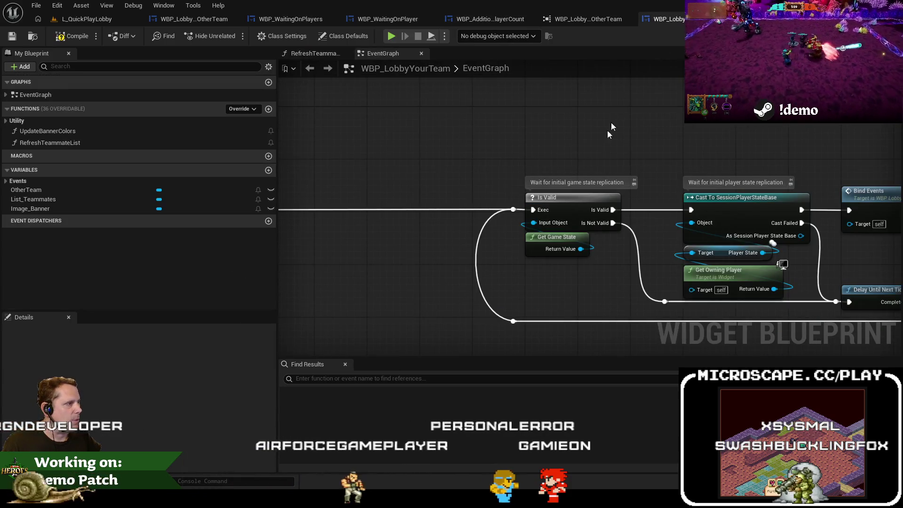
# Step: Marquee-select the Is Valid, Cast, Get Owning Player and Delay wait nodes with their reroutes
pyautogui.scroll(-2, 413, 131)
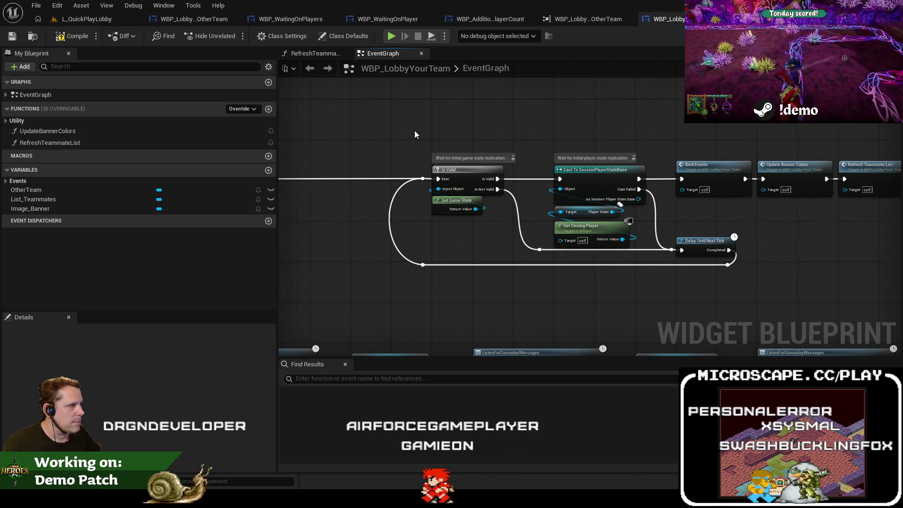
pyautogui.moveTo(627, 258); pyautogui.dragTo(740, 273)
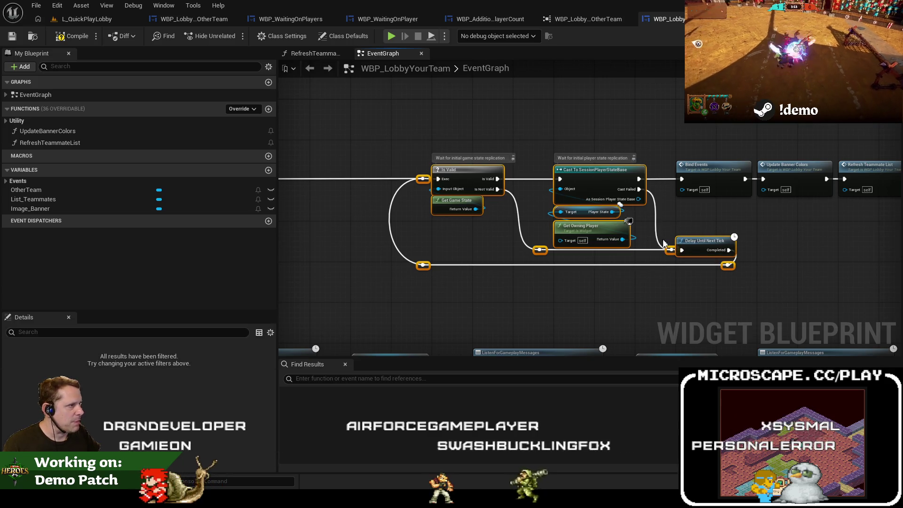
pyautogui.scroll(-5, 441, 168)
pyautogui.moveTo(419, 155); pyautogui.dragTo(631, 213)
pyautogui.scroll(5, 472, 164)
pyautogui.moveTo(472, 167); pyautogui.dragTo(393, 172)
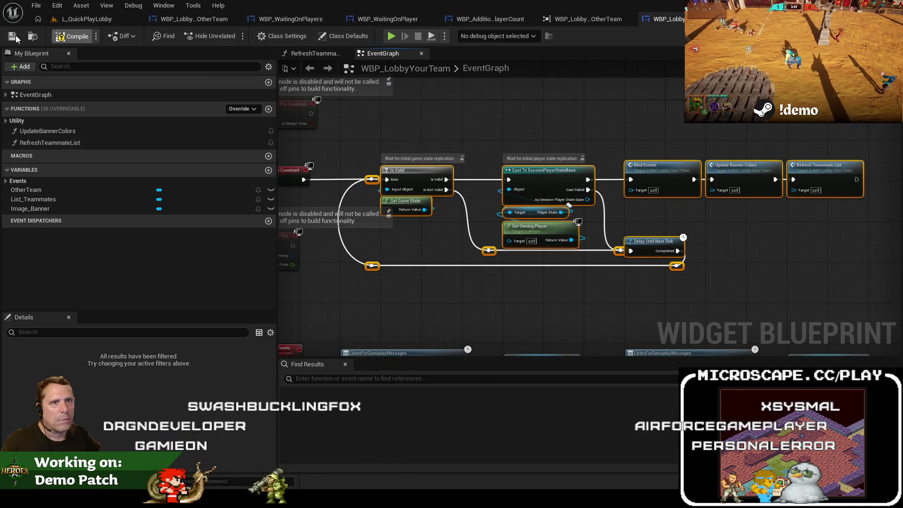
pyautogui.click(304, 19)
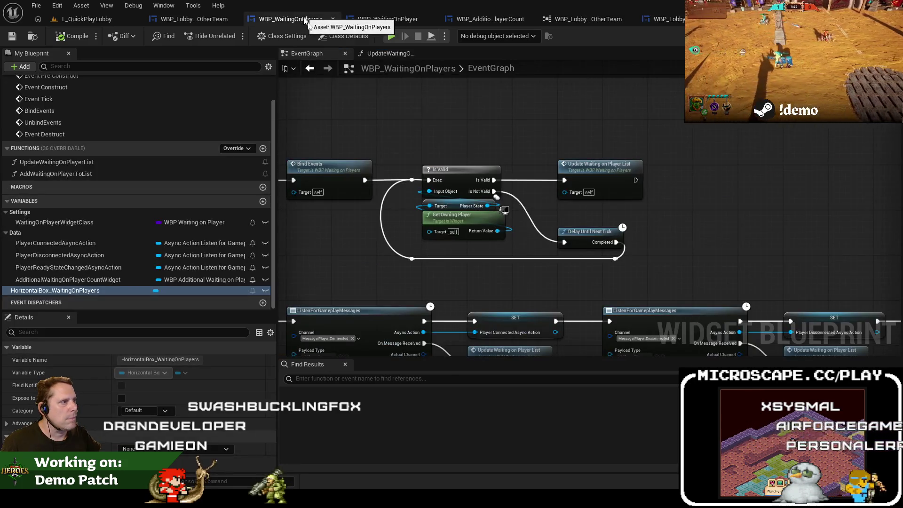
# Step: Replace the old Is Valid/Delay nodes with the pasted wait chain between Bind Events and Update Waiting on Player List
pyautogui.moveTo(603, 169); pyautogui.dragTo(821, 168)
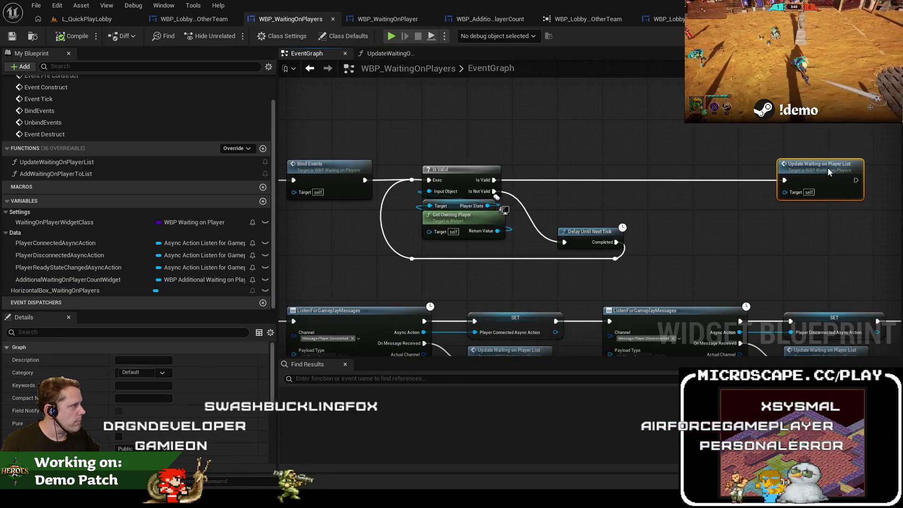
pyautogui.moveTo(621, 253); pyautogui.dragTo(410, 168)
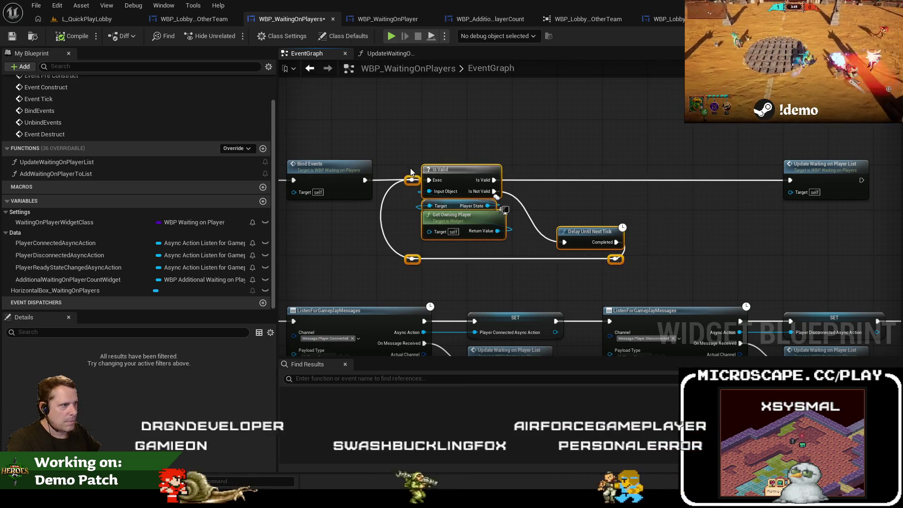
pyautogui.press('Delete')
pyautogui.hotkey('ctrl', 'z')
pyautogui.hotkey('ctrl', 'z')
pyautogui.hotkey('ctrl', 'z')
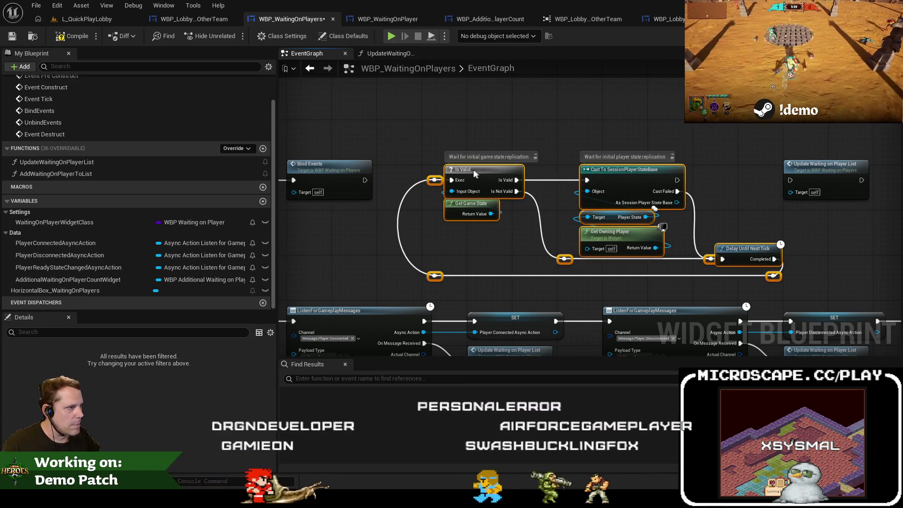
pyautogui.moveTo(457, 170); pyautogui.dragTo(451, 170)
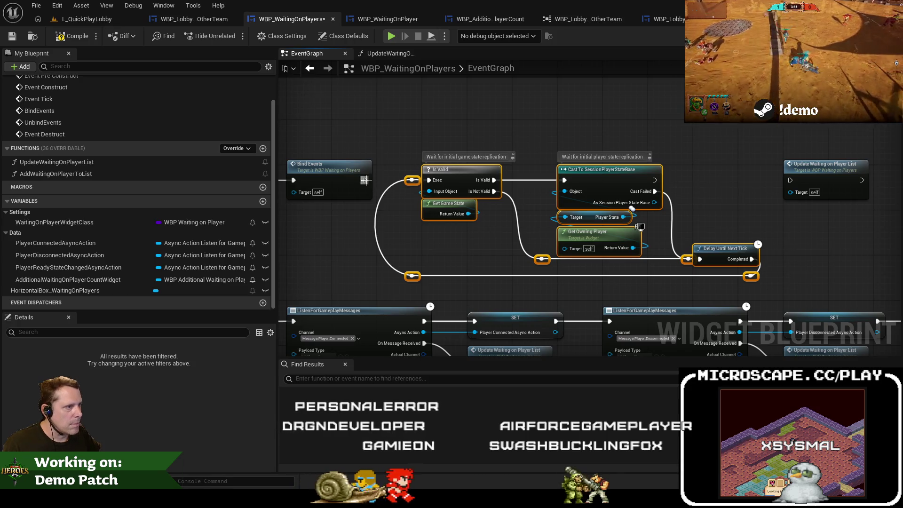
pyautogui.moveTo(365, 180); pyautogui.dragTo(412, 181)
pyautogui.moveTo(654, 180); pyautogui.dragTo(790, 180)
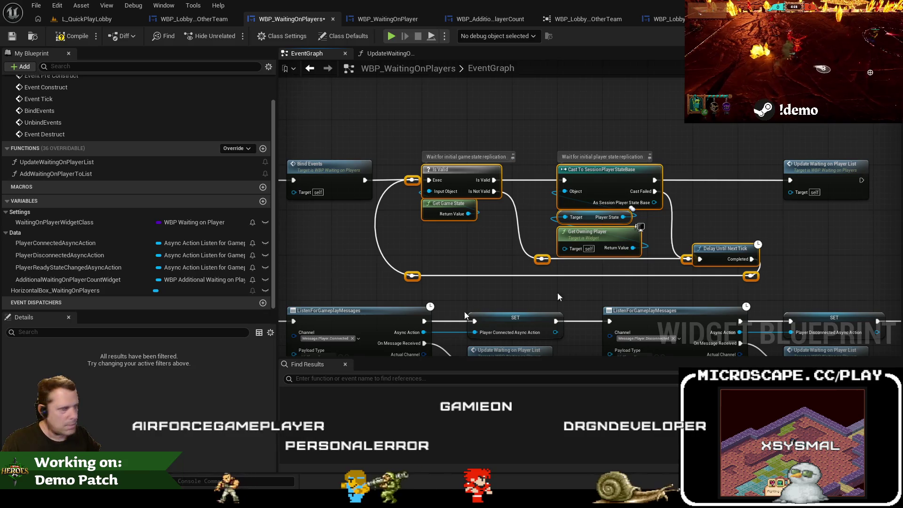
# Step: Compile the WBP_WaitingOnPlayers blueprint
pyautogui.click(676, 113)
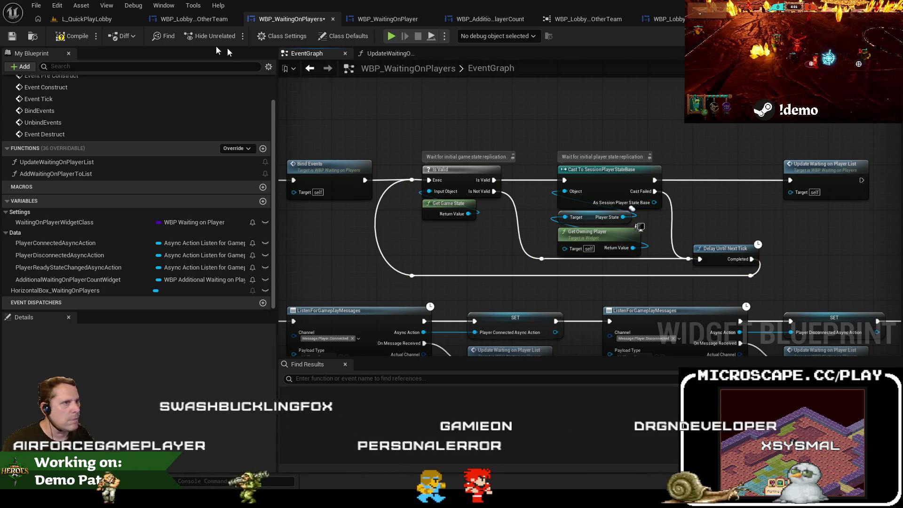
pyautogui.click(73, 37)
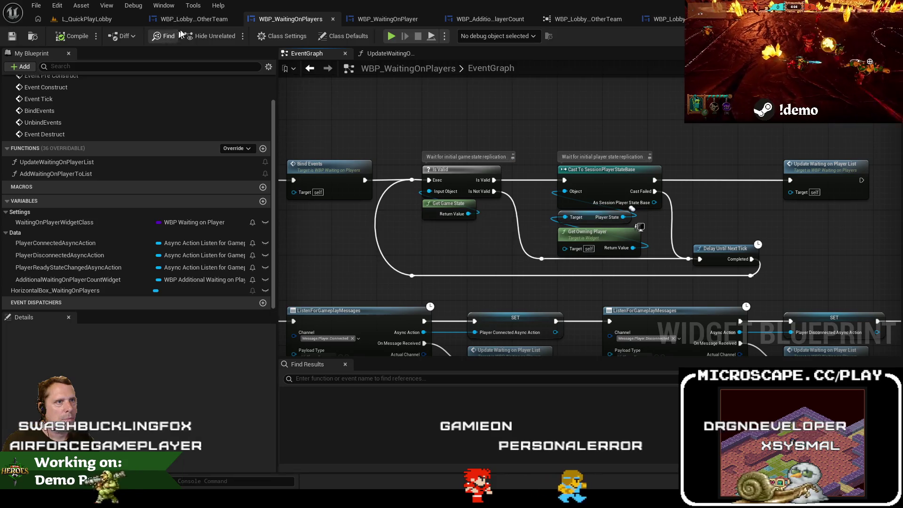
pyautogui.click(187, 20)
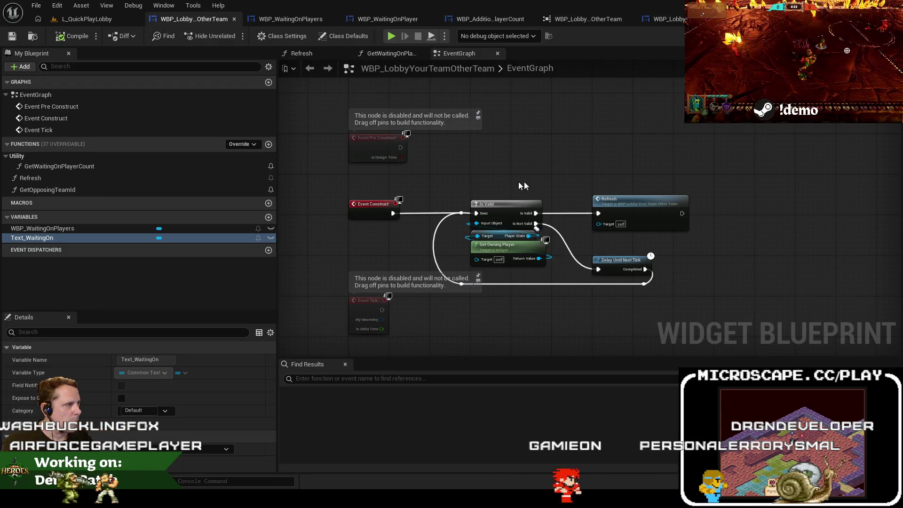
# Step: Move Refresh aside, swap the old Is Valid/Delay nodes for the pasted wait chain fed by Event Construct
pyautogui.moveTo(630, 200)
pyautogui.mouseDown()
pyautogui.moveTo(761, 205)
pyautogui.moveTo(743, 214)
pyautogui.mouseUp()
pyautogui.press('Delete')
pyautogui.moveTo(534, 240)
pyautogui.mouseDown()
pyautogui.moveTo(460, 196)
pyautogui.moveTo(462, 204)
pyautogui.mouseUp()
pyautogui.hotkey('ctrl', 'z')
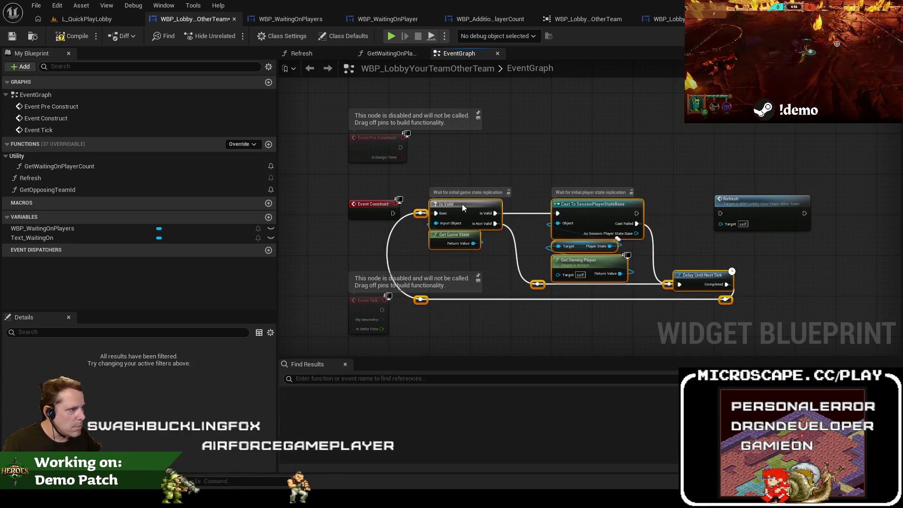
pyautogui.moveTo(406, 218); pyautogui.dragTo(422, 215)
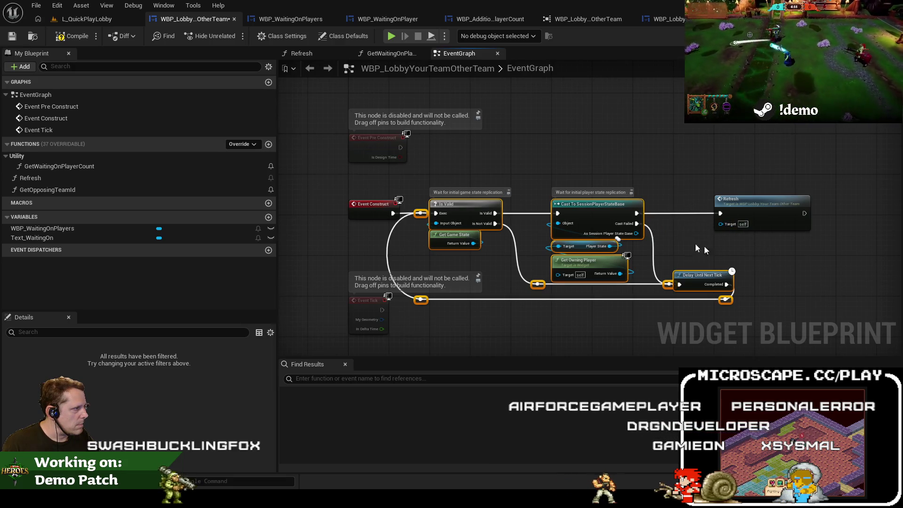
pyautogui.click(12, 36)
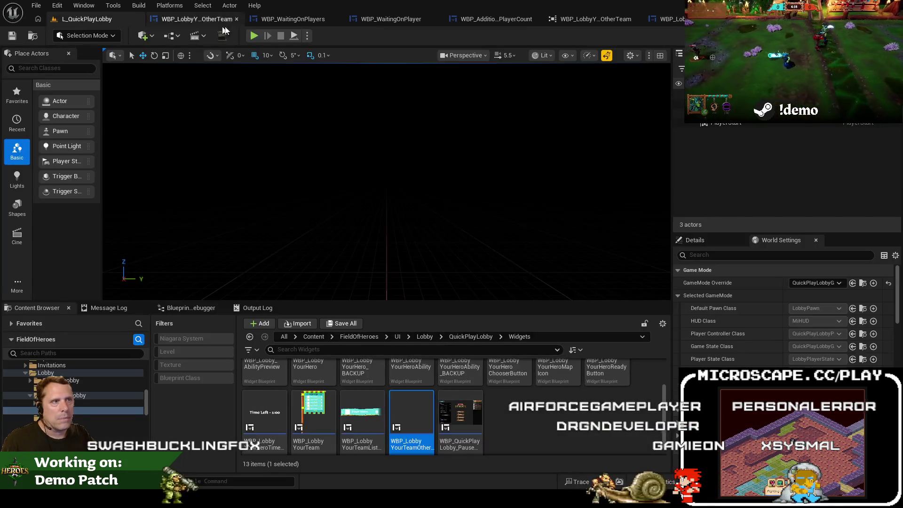
# Step: Play the lobby level, exit with Esc, and bring up the WBP_WaitingOnPlayer designer
pyautogui.click(253, 36)
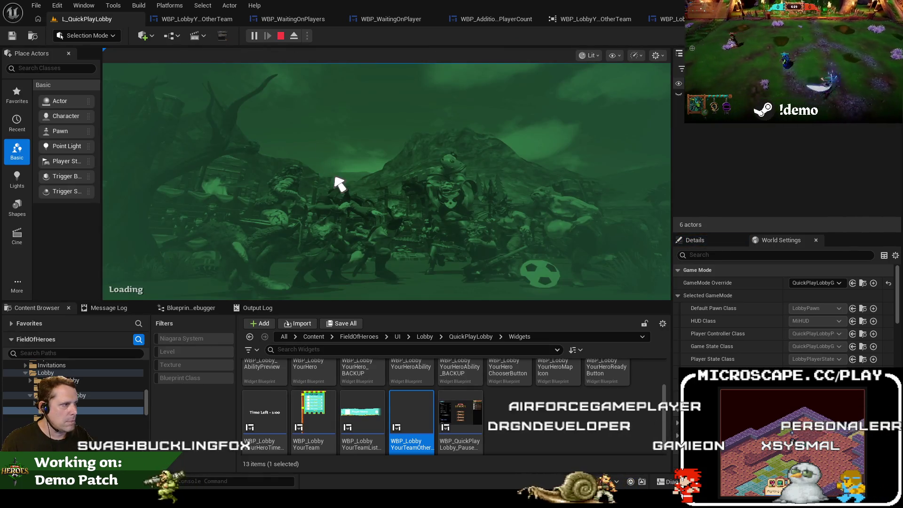
pyautogui.press('Escape')
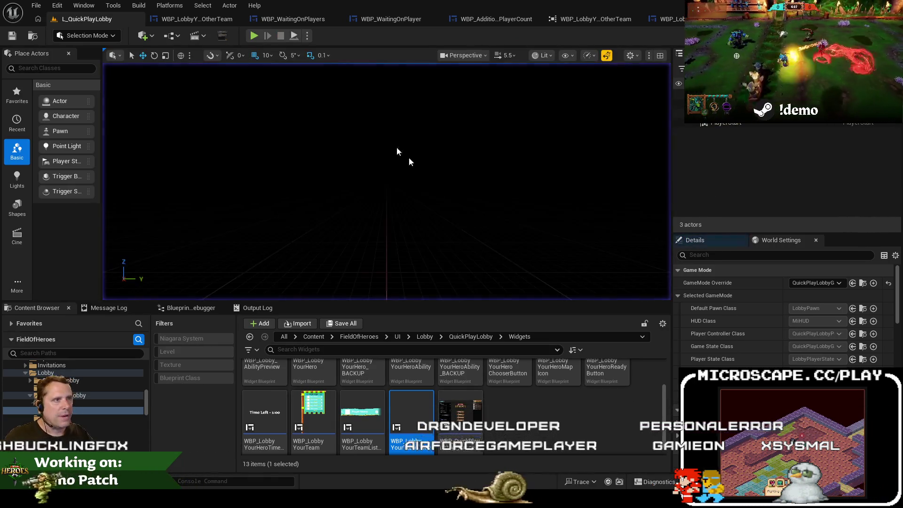
pyautogui.click(292, 19)
pyautogui.click(391, 21)
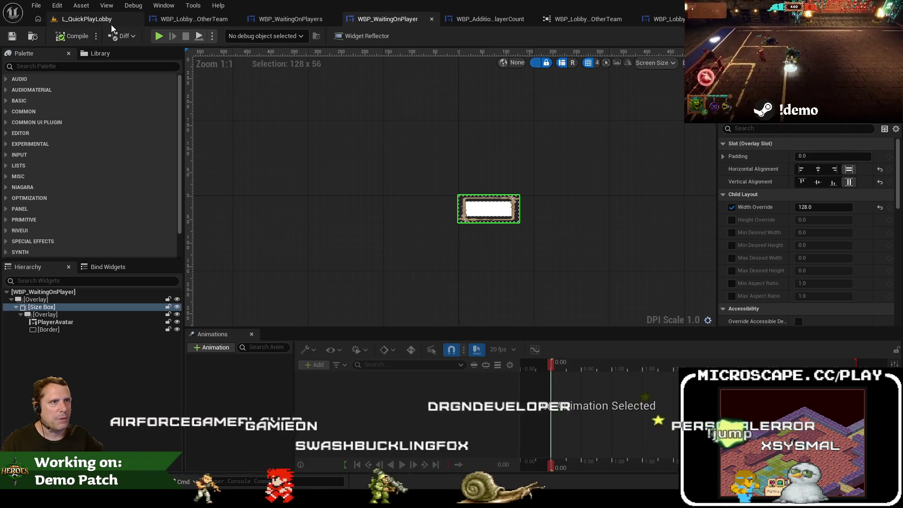
# Step: Cycle through the five lobby widget blueprints, including WBP_LobbyYourTeam and WBP_AdditionalWaitingOnPlayerCount
pyautogui.click(188, 21)
pyautogui.click(291, 19)
pyautogui.click(387, 19)
pyautogui.click(490, 19)
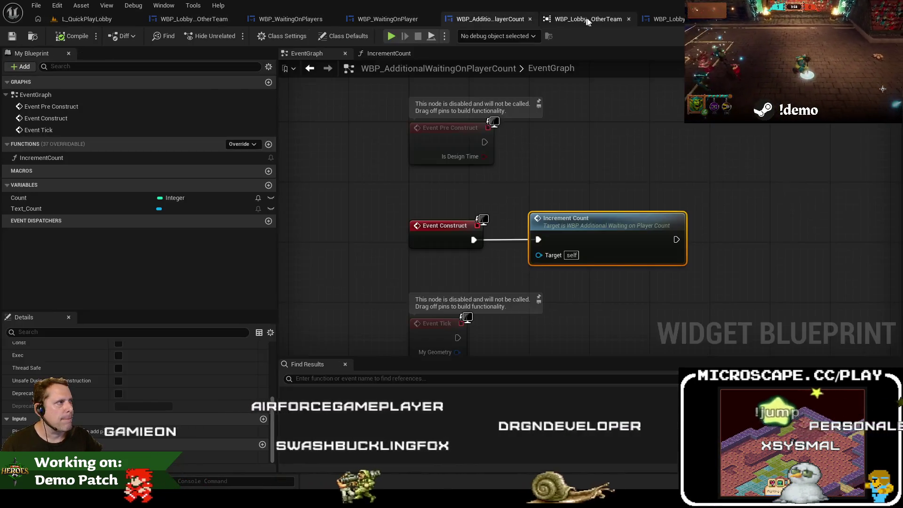
pyautogui.click(631, 19)
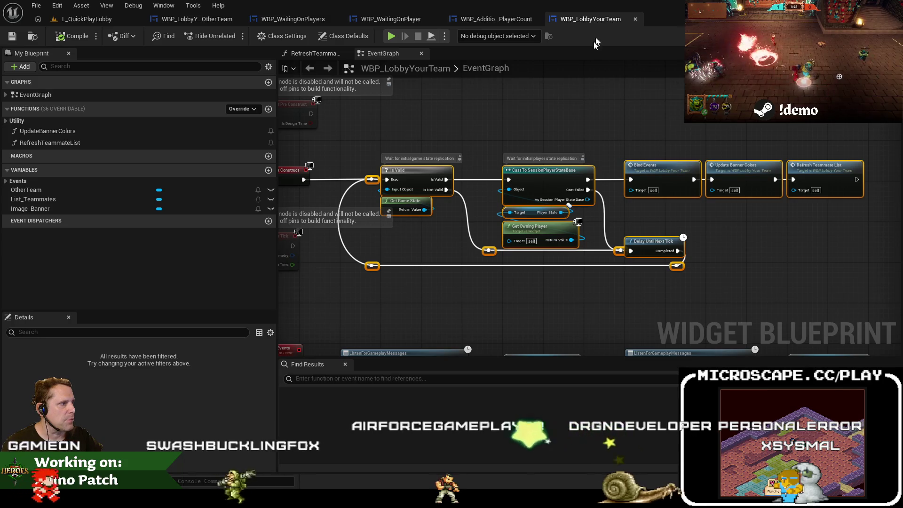
pyautogui.click(498, 99)
pyautogui.scroll(-3, 489, 103)
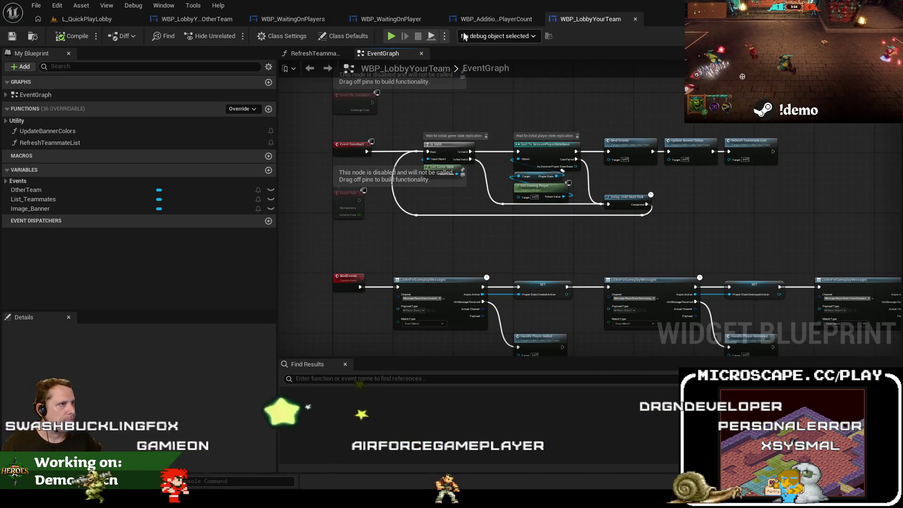
pyautogui.click(472, 21)
pyautogui.scroll(-2, 546, 135)
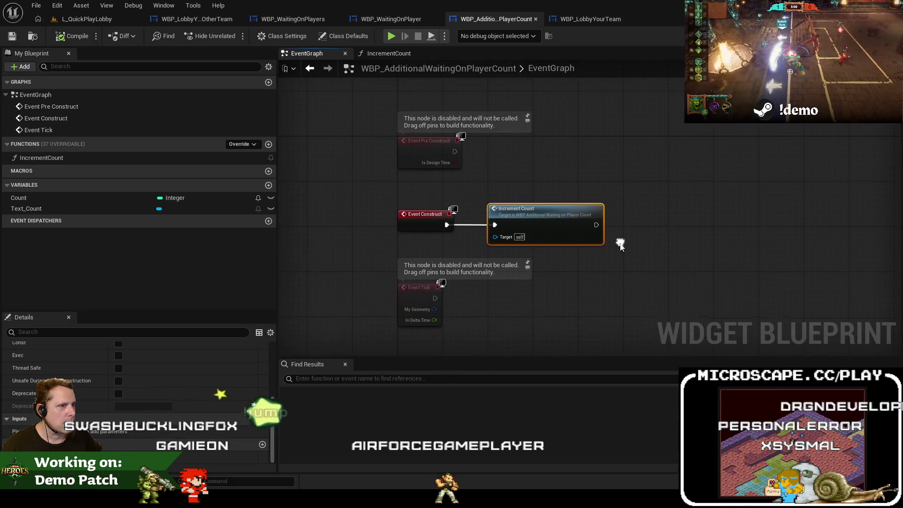
pyautogui.click(390, 19)
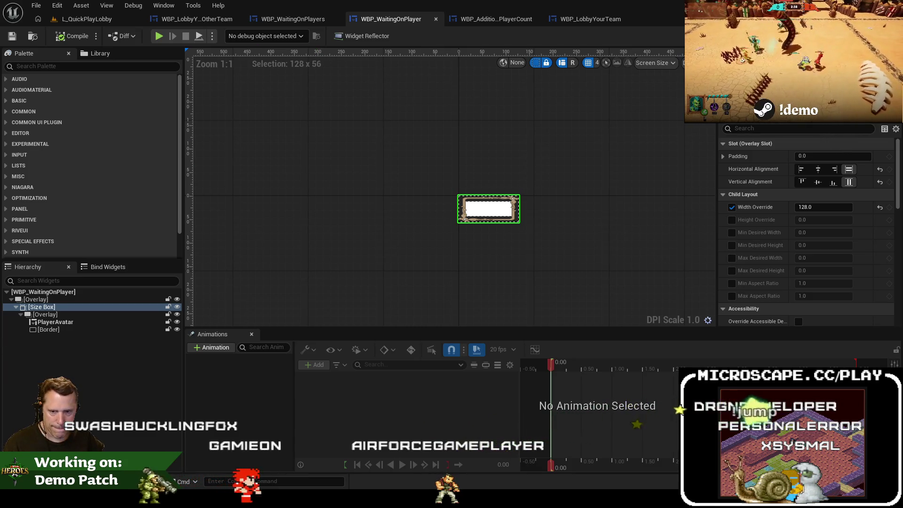
pyautogui.click(207, 19)
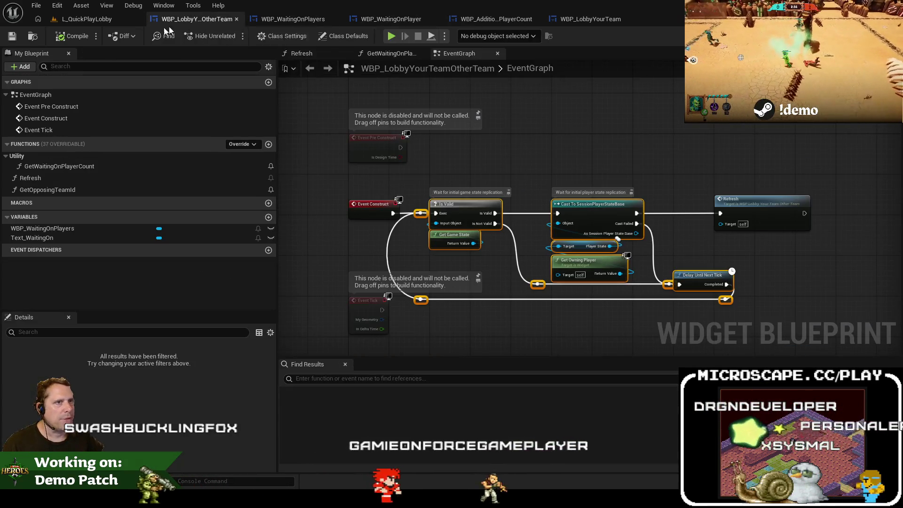
# Step: Use Close Other Tabs on the L_QuickPlayLobby level tab
pyautogui.click(102, 20)
pyautogui.rightClick(116, 19)
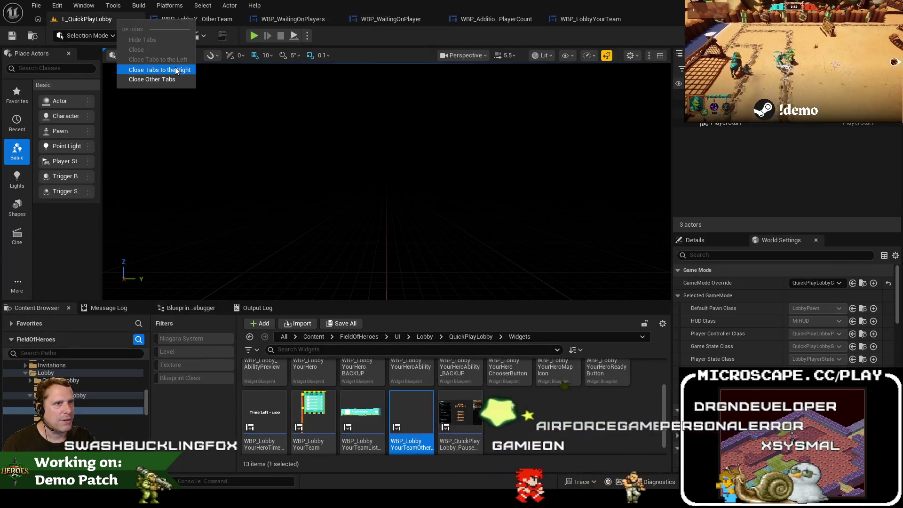
pyautogui.click(175, 67)
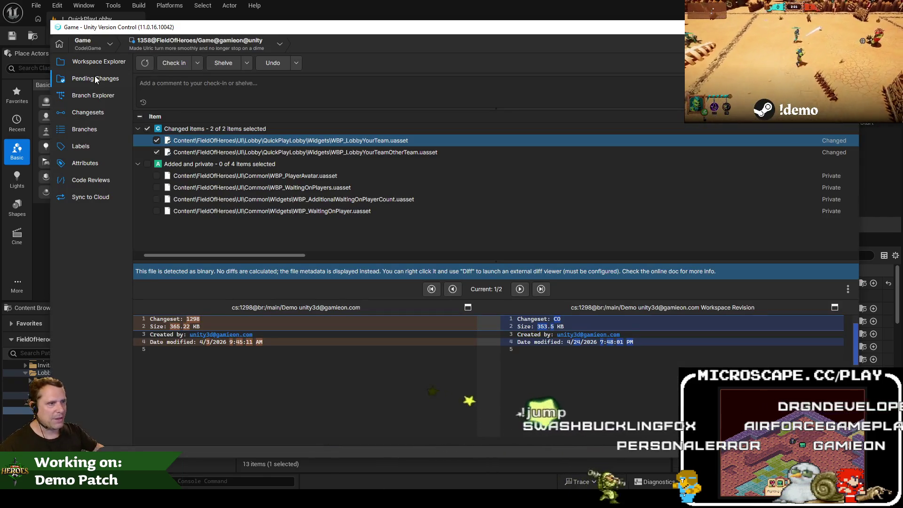
# Step: Check in all pending items with the comment 'Initial commit for showing which players are not ready from the Quickmatch lobby'
pyautogui.click(140, 117)
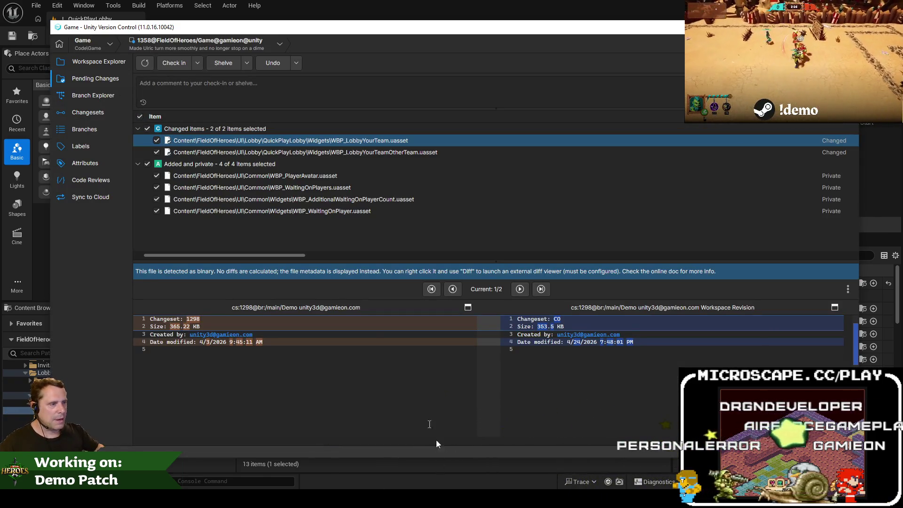
pyautogui.click(92, 100)
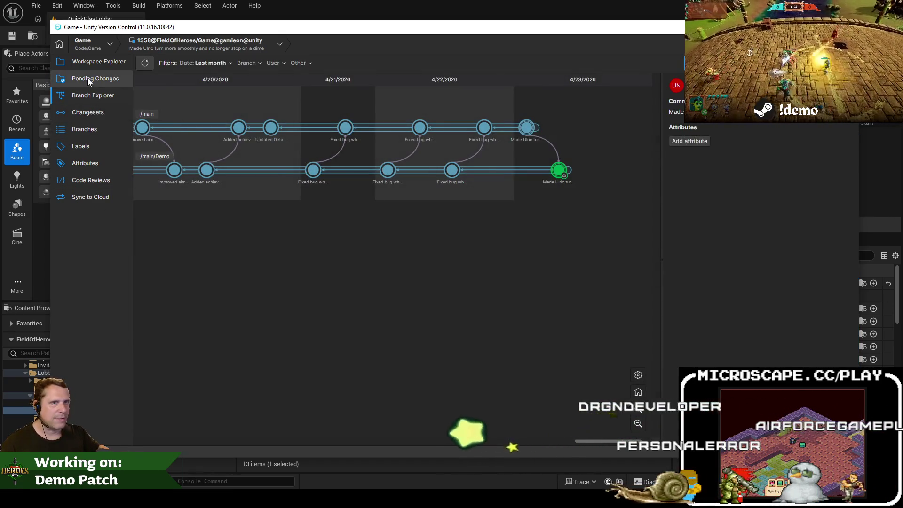
pyautogui.click(88, 78)
pyautogui.click(245, 96)
pyautogui.write('Initial commit for s')
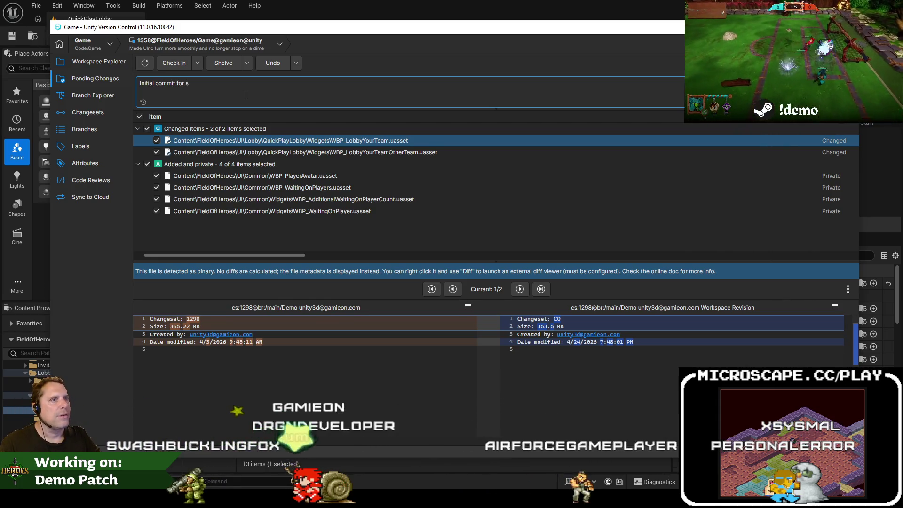
pyautogui.write('howing which players ar')
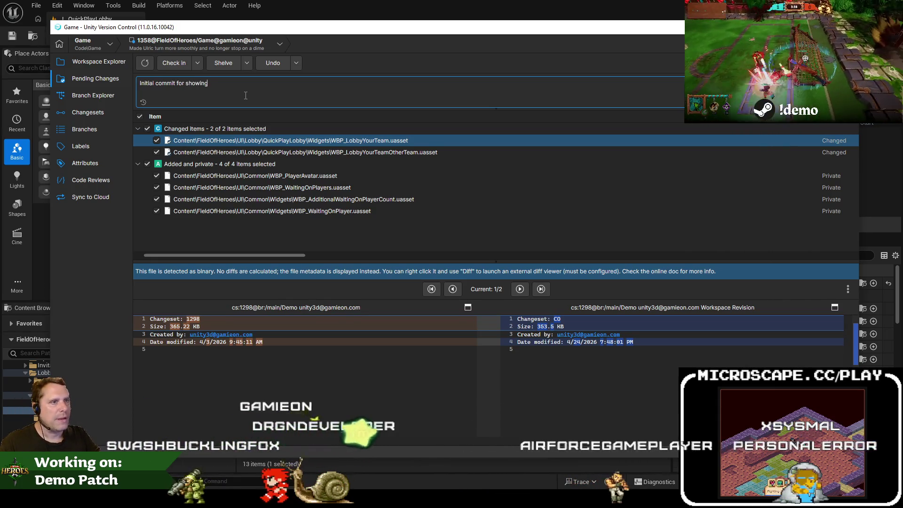
pyautogui.write('e')
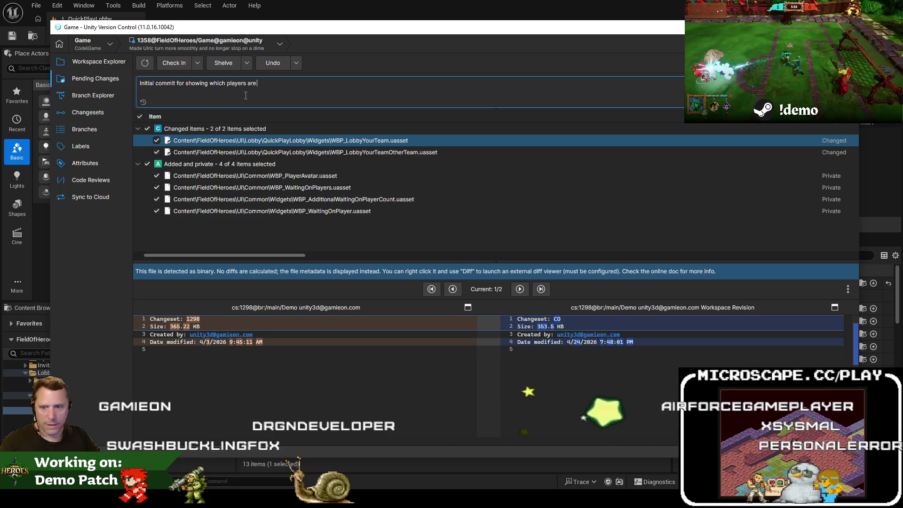
pyautogui.write(' not ready f')
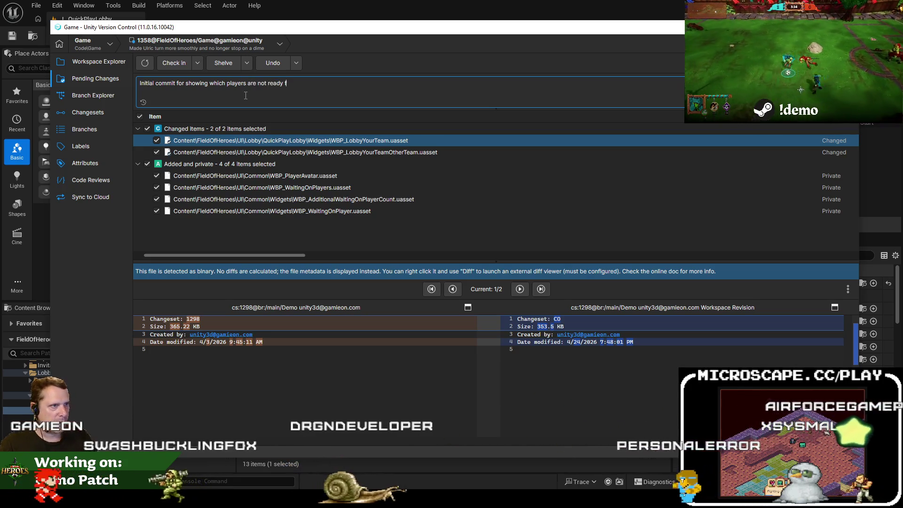
pyautogui.write('rom the Quickmatch lobby')
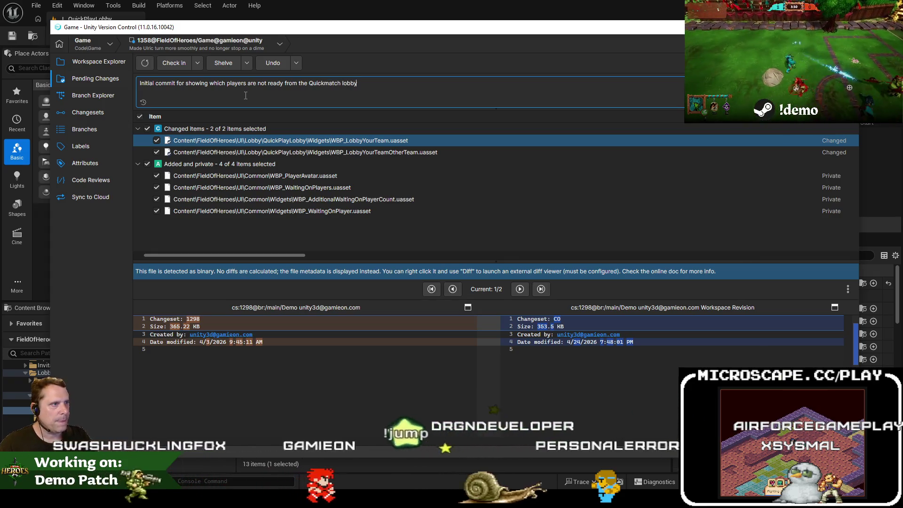
pyautogui.click(174, 66)
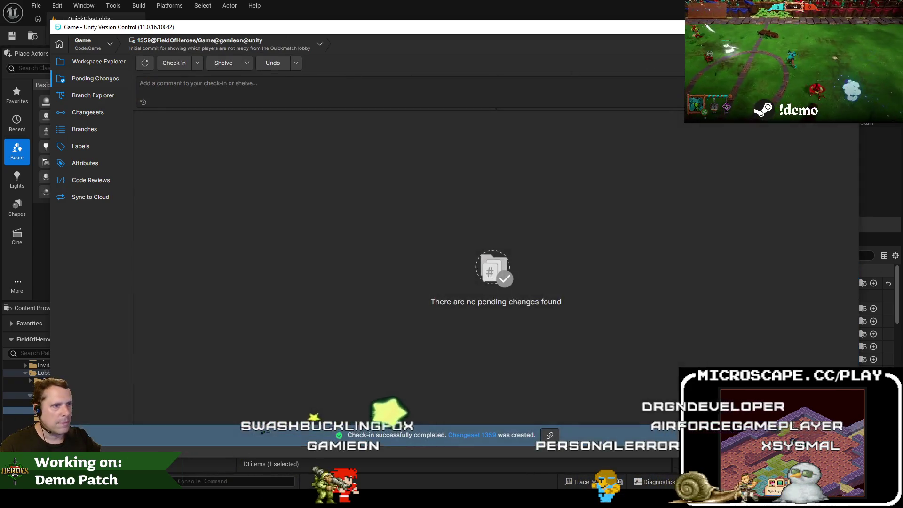
# Step: Show the Branch Explorer graph with the new Initial commit changeset ending /main/Demo
pyautogui.click(106, 96)
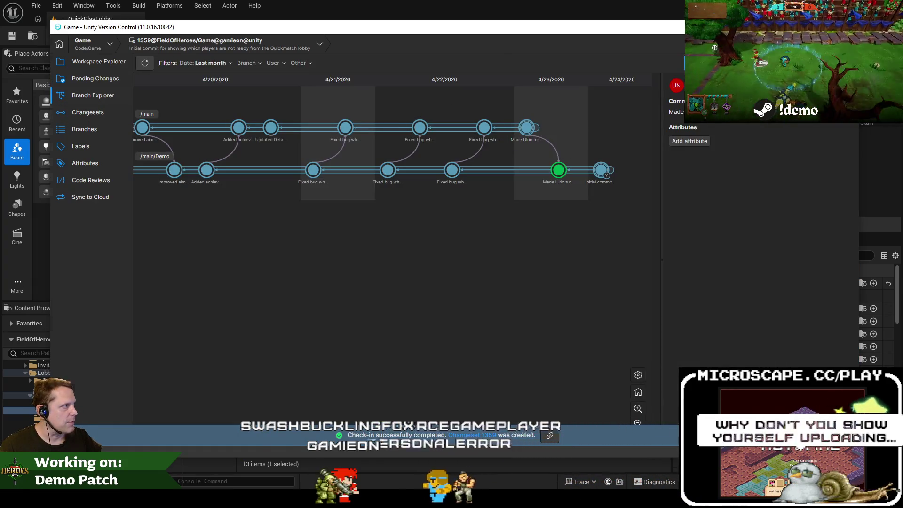
pyautogui.hotkey('alt', 'Tab')
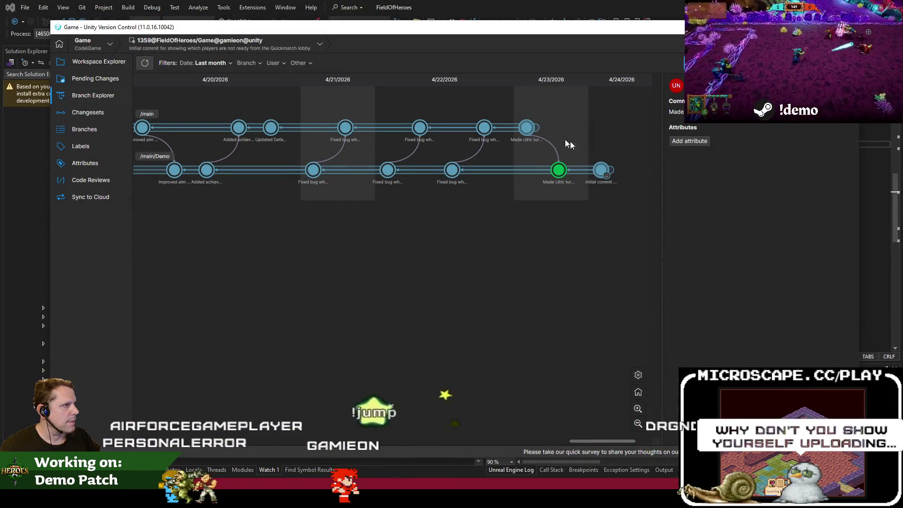
# Step: Review the simulated friends code around line 72, then return to the branch graph's latest /main changeset
pyautogui.click(861, 216)
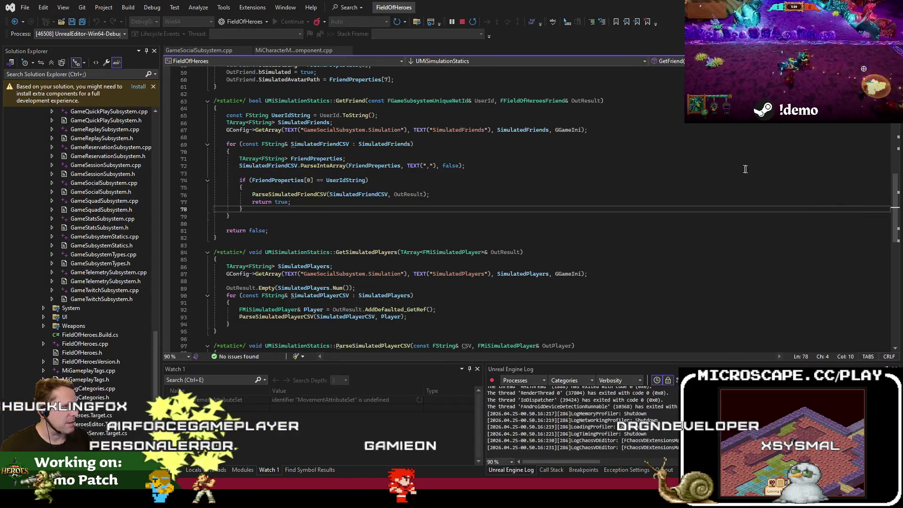
pyautogui.click(727, 166)
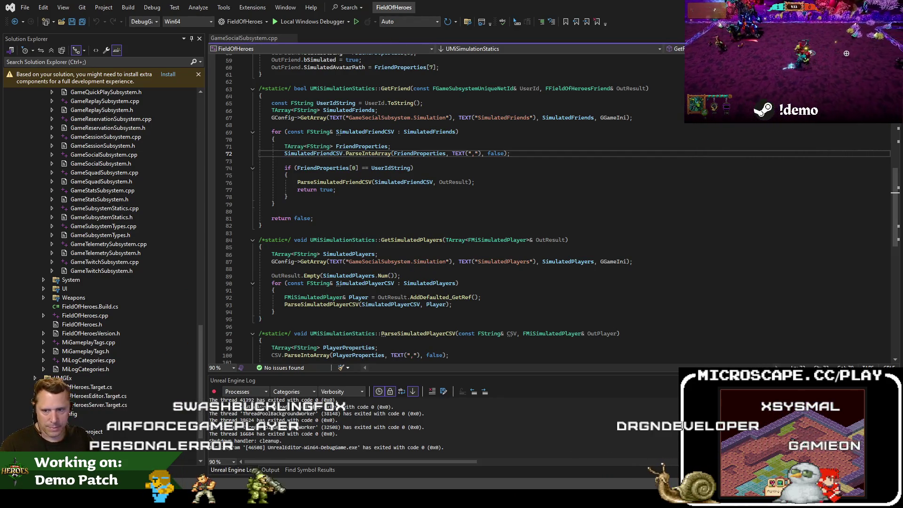
pyautogui.hotkey('alt', 'Tab')
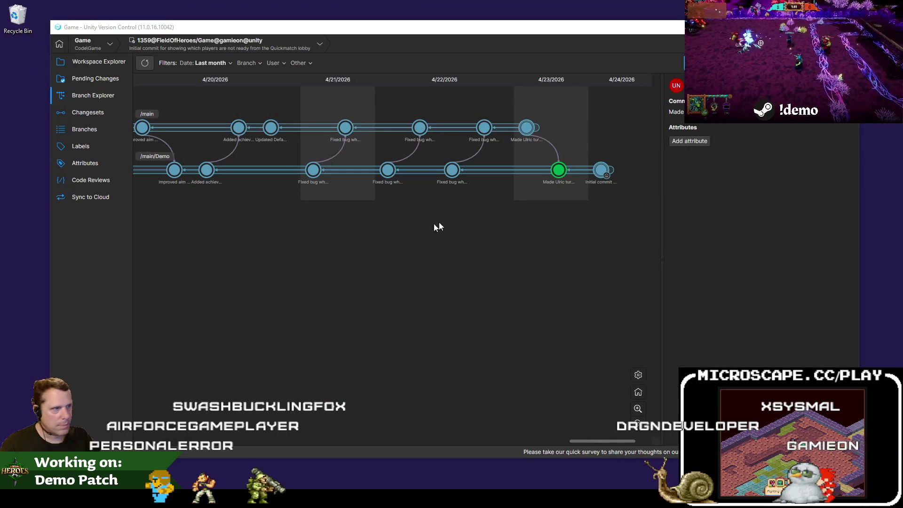
pyautogui.rightClick(527, 128)
# Step: Switch the workspace to changeset 1357 on /main and cherry-pick the new Demo-branch changeset
pyautogui.click(583, 210)
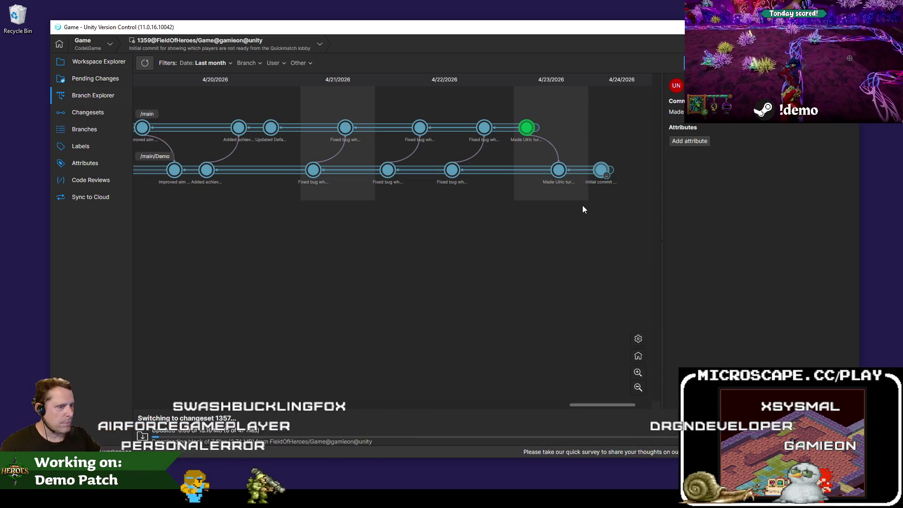
pyautogui.rightClick(608, 171)
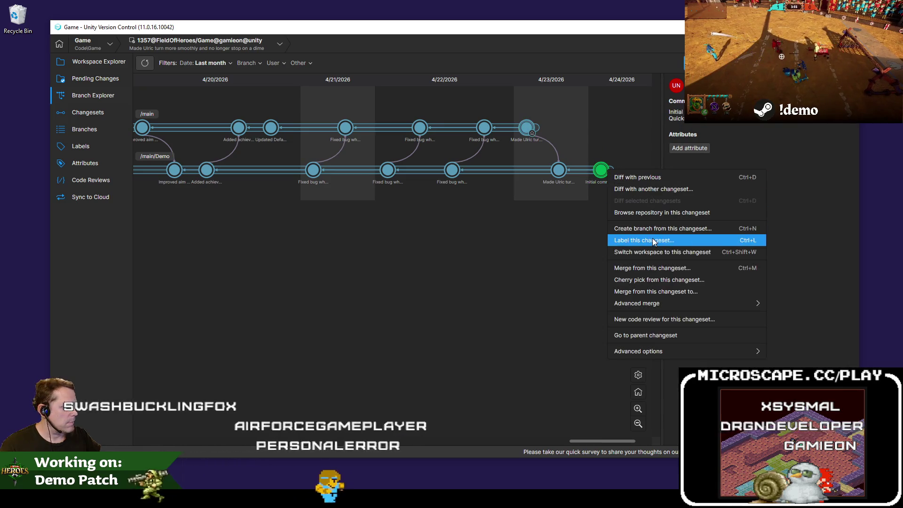
pyautogui.click(660, 281)
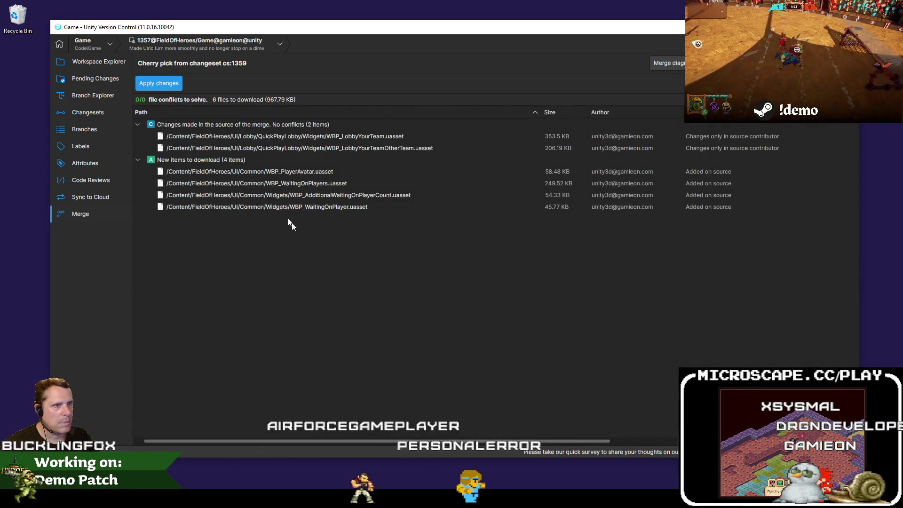
# Step: Check in the cherry-picked changes, reusing the earlier comment about unready players
pyautogui.click(92, 80)
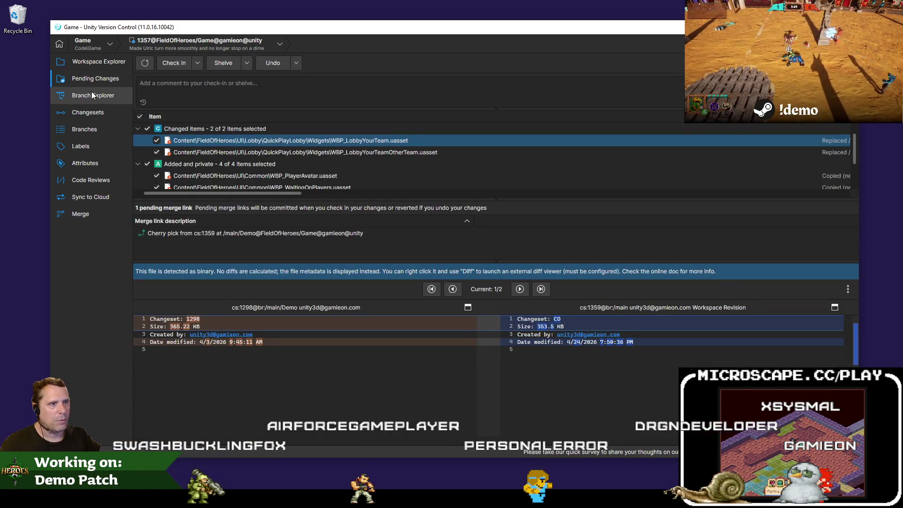
pyautogui.click(143, 102)
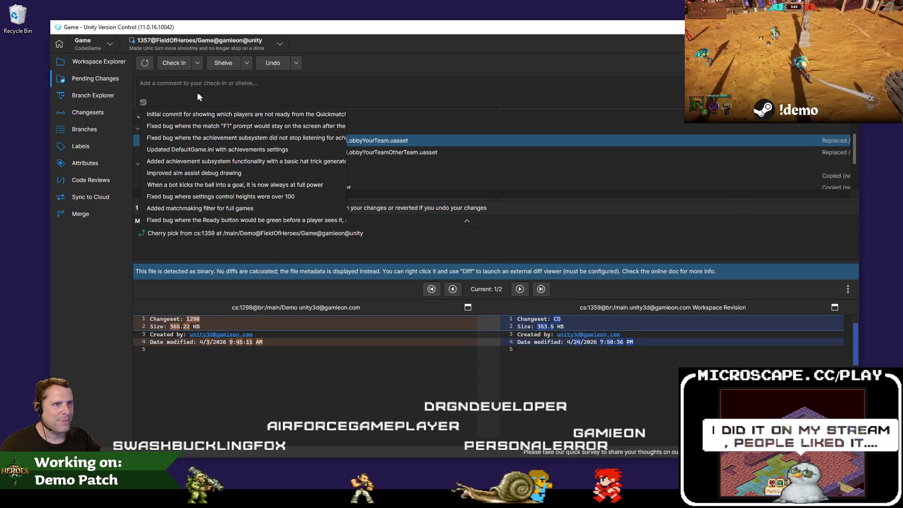
pyautogui.click(178, 93)
pyautogui.click(143, 103)
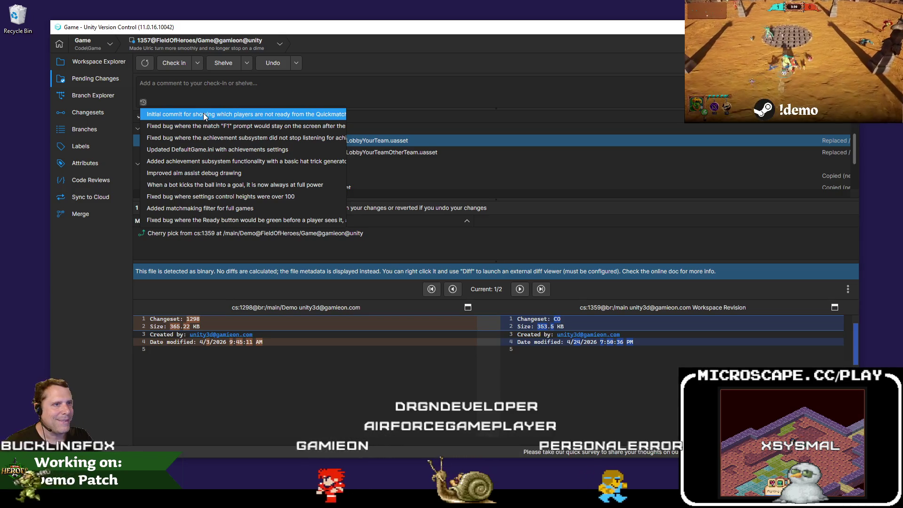
pyautogui.click(204, 114)
pyautogui.hotkey('ctrl', 'Return')
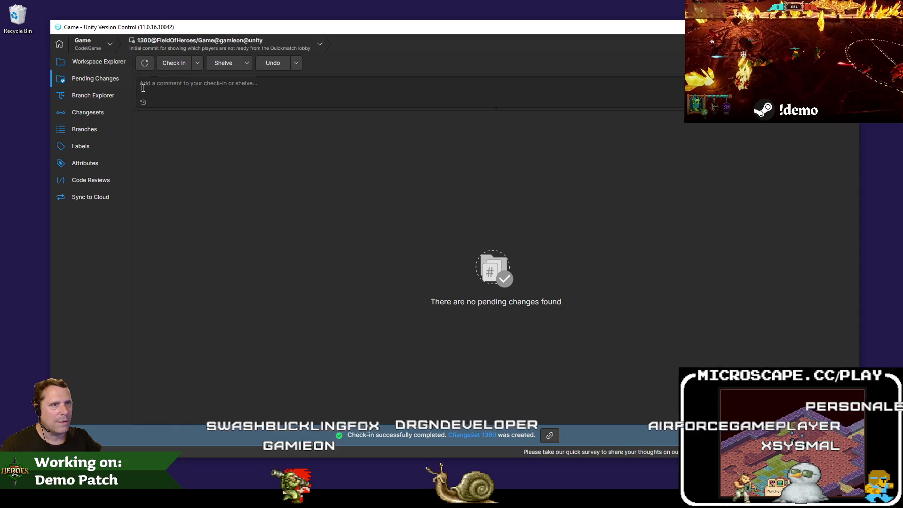
# Step: Switch the workspace to the latest /main/Demo changeset and open the recent FieldOfHeroes solution
pyautogui.click(93, 95)
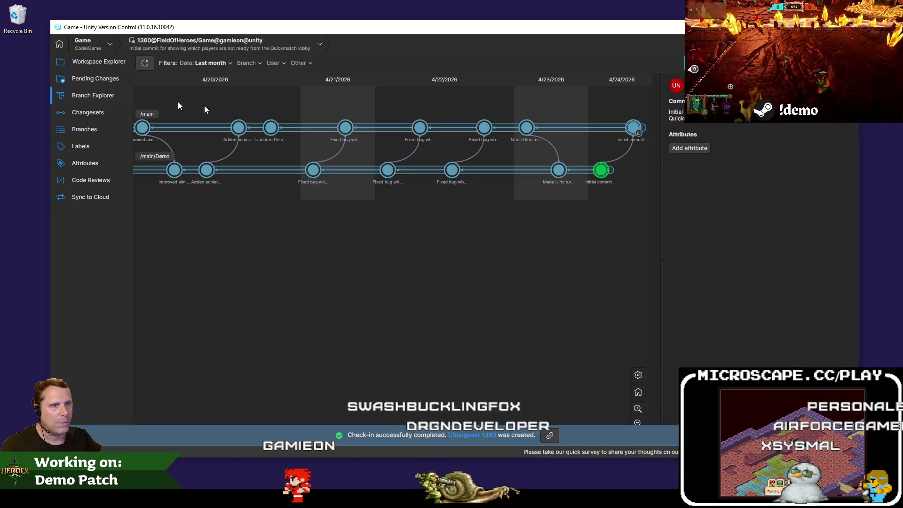
pyautogui.rightClick(601, 170)
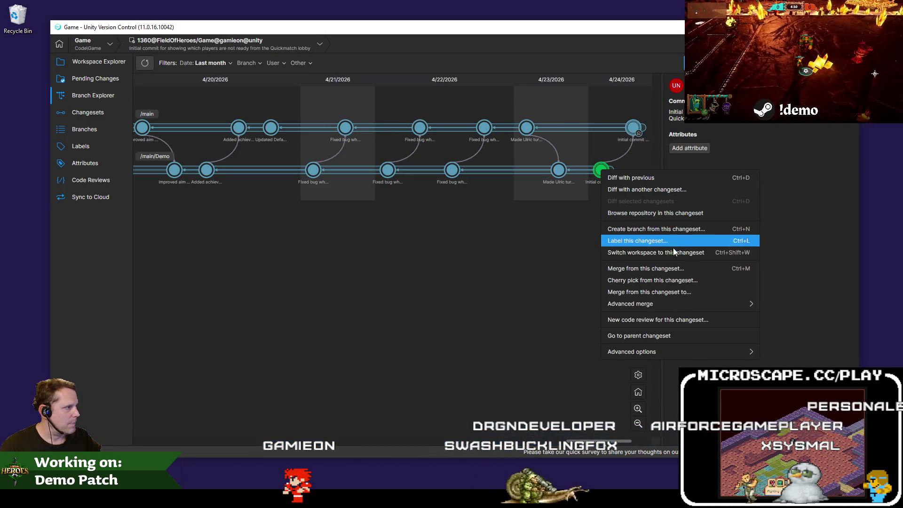
pyautogui.click(658, 236)
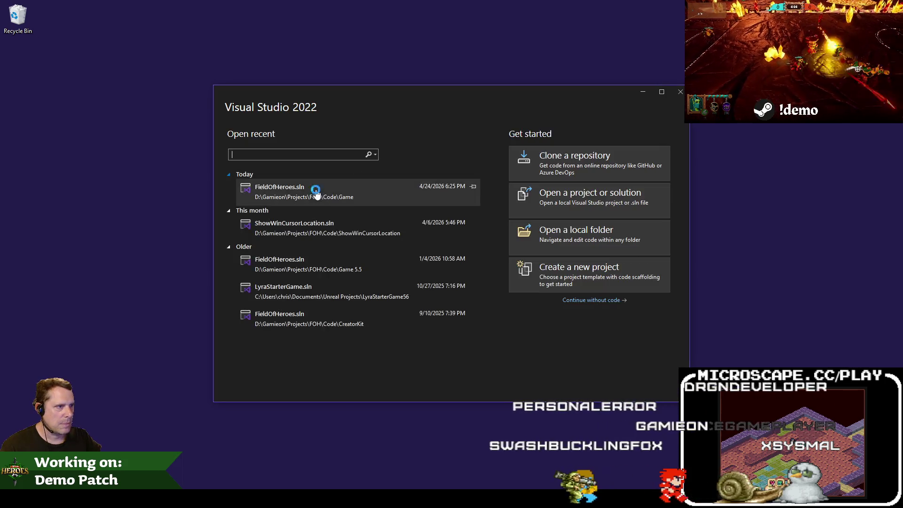
pyautogui.click(316, 195)
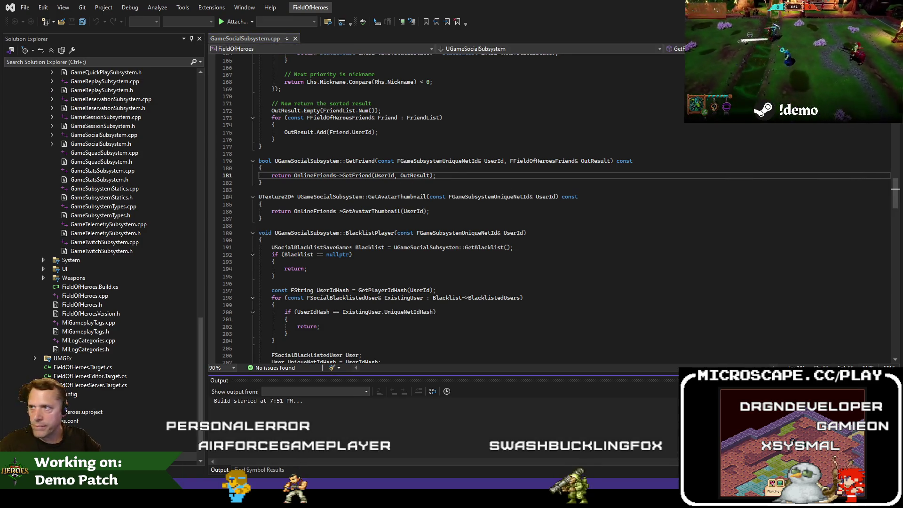
# Step: With the FieldOfHeroes build underway, go to the Jira work-item list
pyautogui.hotkey('alt', 'Tab')
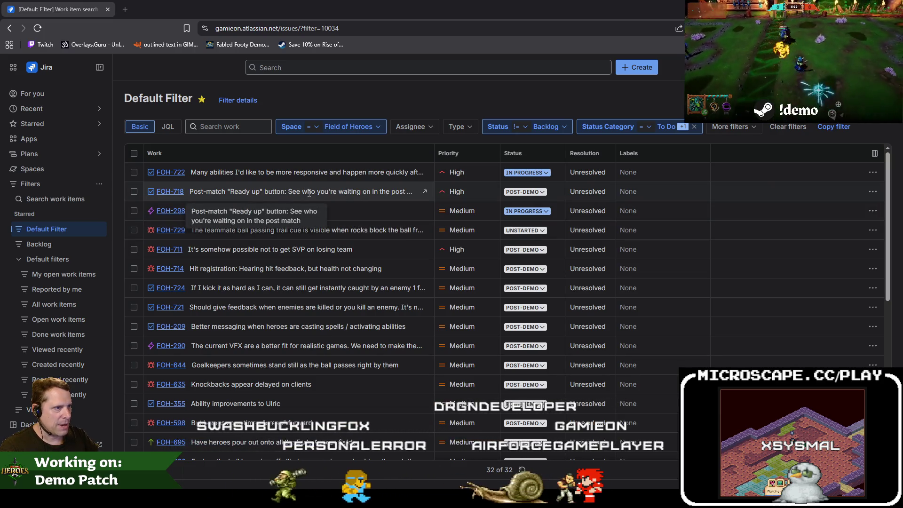
# Step: Change FOH-718's status from POST-DEMO to IN PROGRESS, then find FOH-290 in the list
pyautogui.click(525, 191)
pyautogui.click(537, 237)
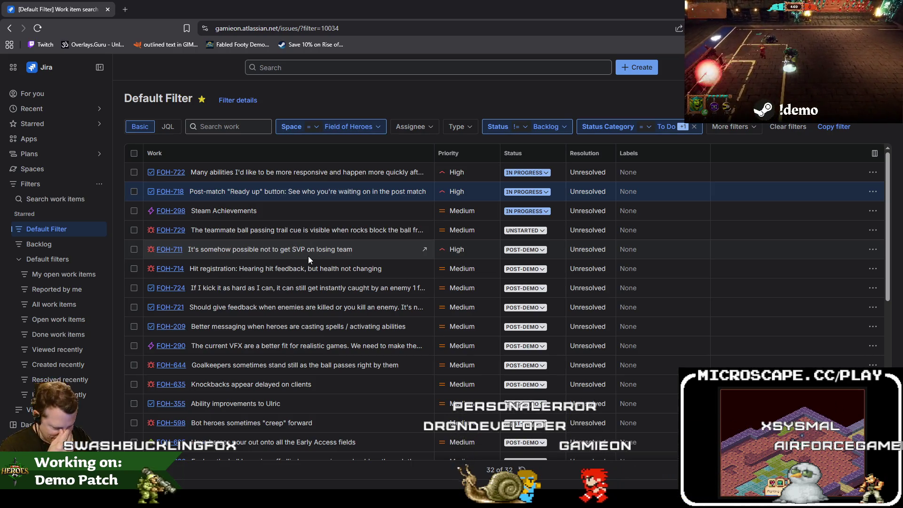
pyautogui.hotkey('alt', 'Tab')
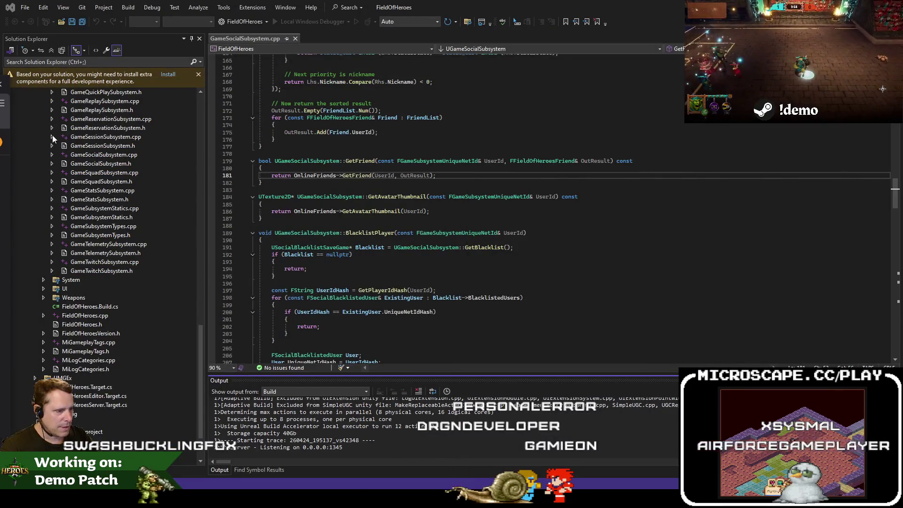
pyautogui.hotkey('alt', 'Tab')
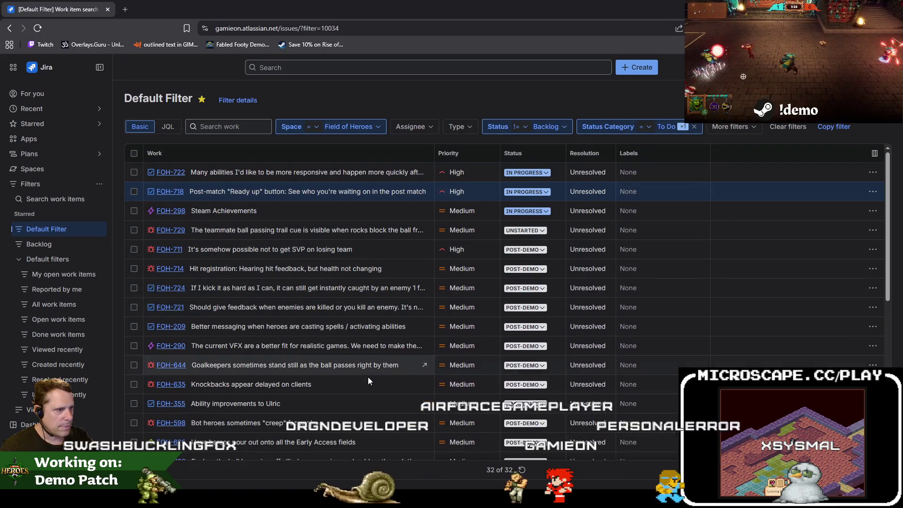
pyautogui.scroll(-1, 343, 324)
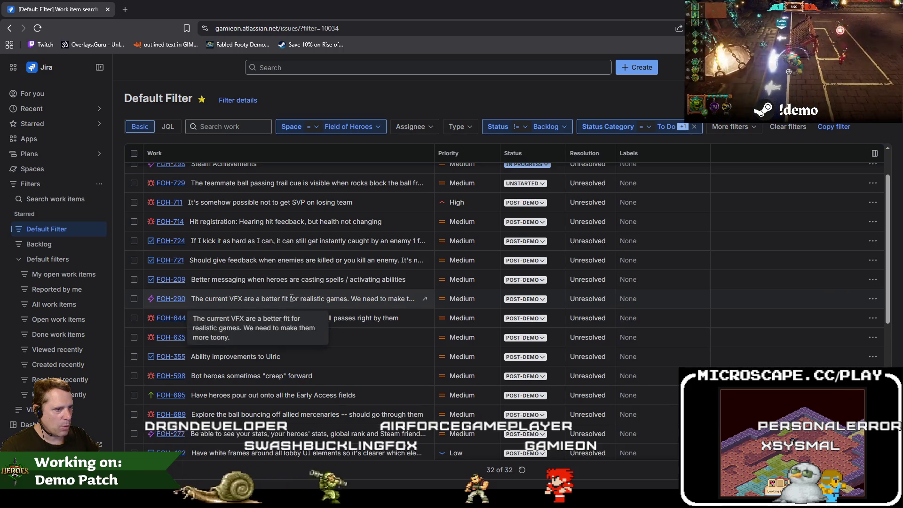
pyautogui.scroll(1, 292, 298)
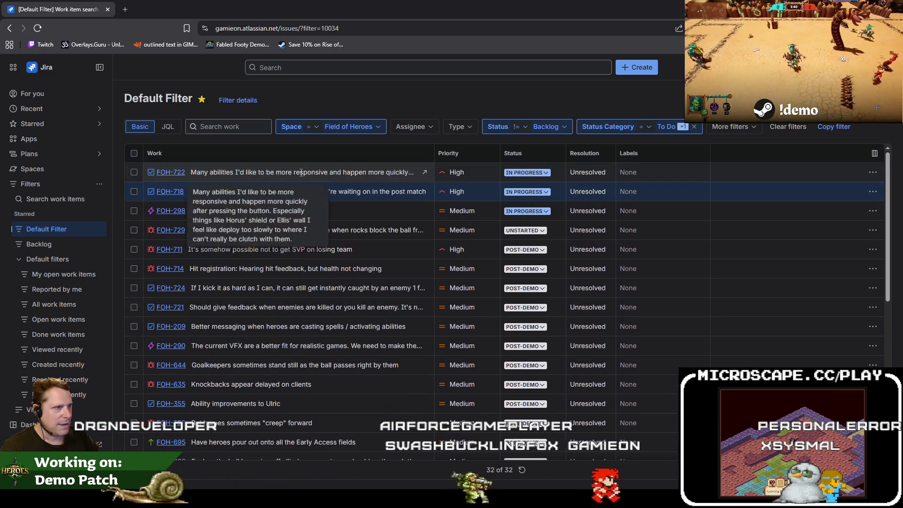
pyautogui.click(524, 346)
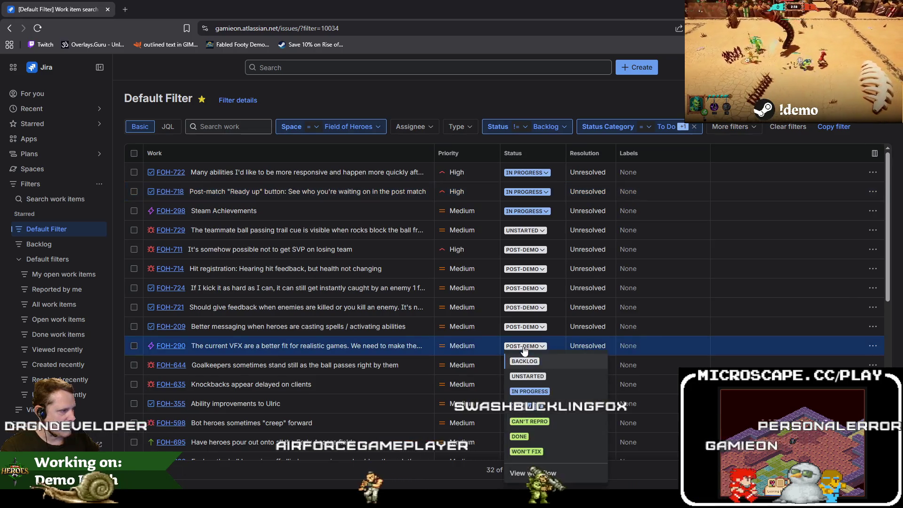
# Step: Set FOH-290 to IN PROGRESS and scroll through the remaining post-demo tasks
pyautogui.click(524, 391)
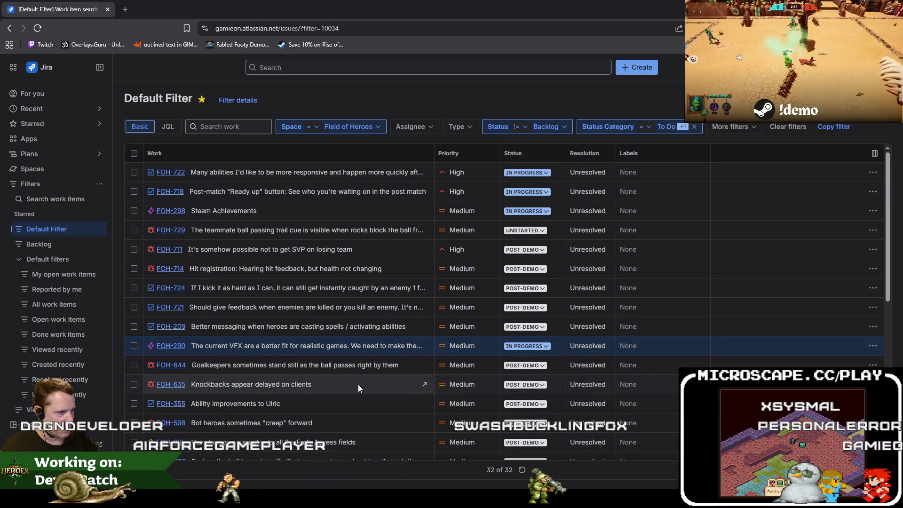
pyautogui.scroll(-1, 323, 337)
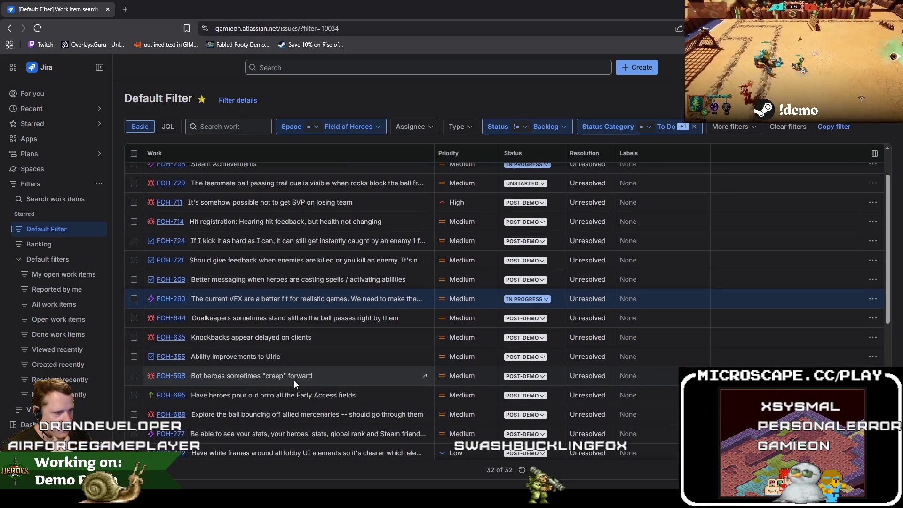
pyautogui.scroll(-1, 306, 378)
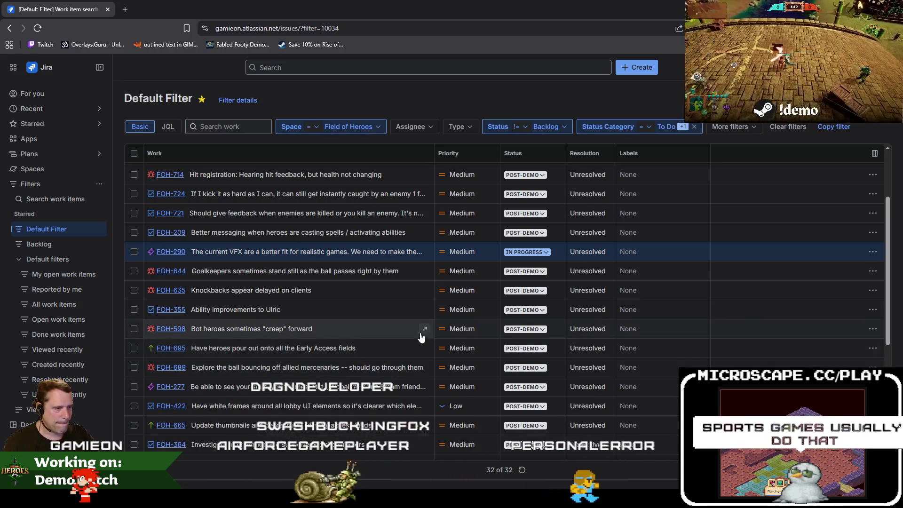
pyautogui.scroll(-1, 410, 332)
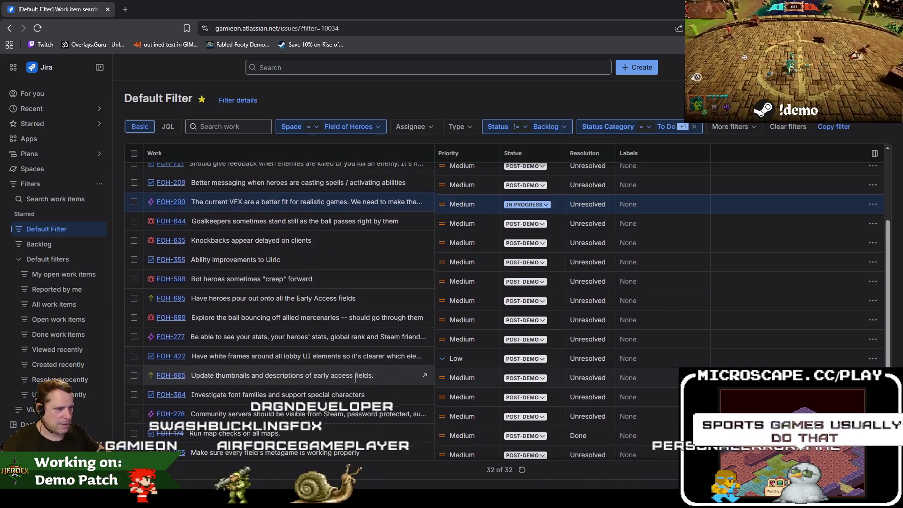
pyautogui.scroll(-3, 354, 379)
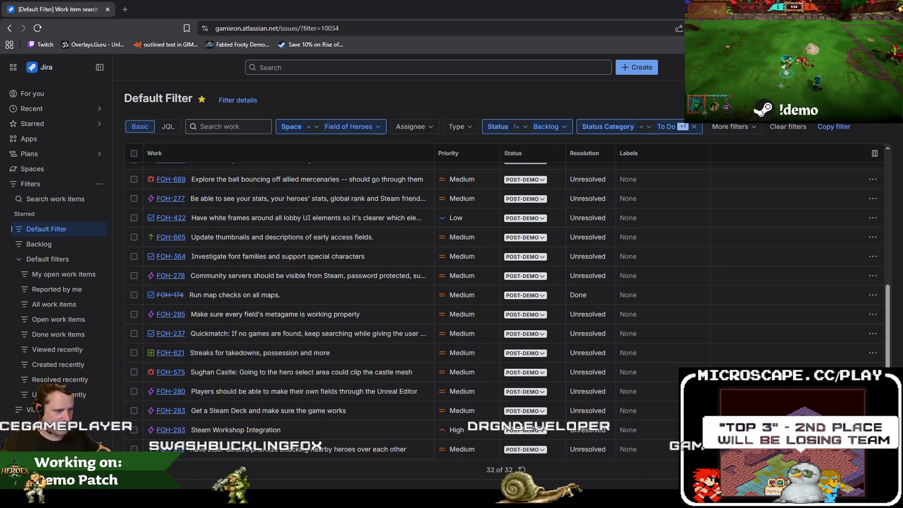
pyautogui.hotkey('alt', 'Tab')
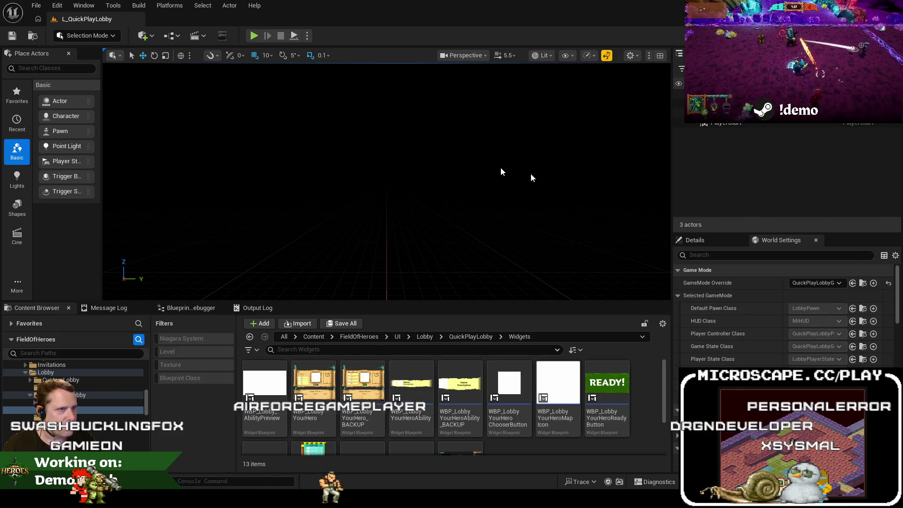
# Step: Return to the Unreal Editor and maximize its window to fill the screen
pyautogui.hotkey('alt', 'Tab')
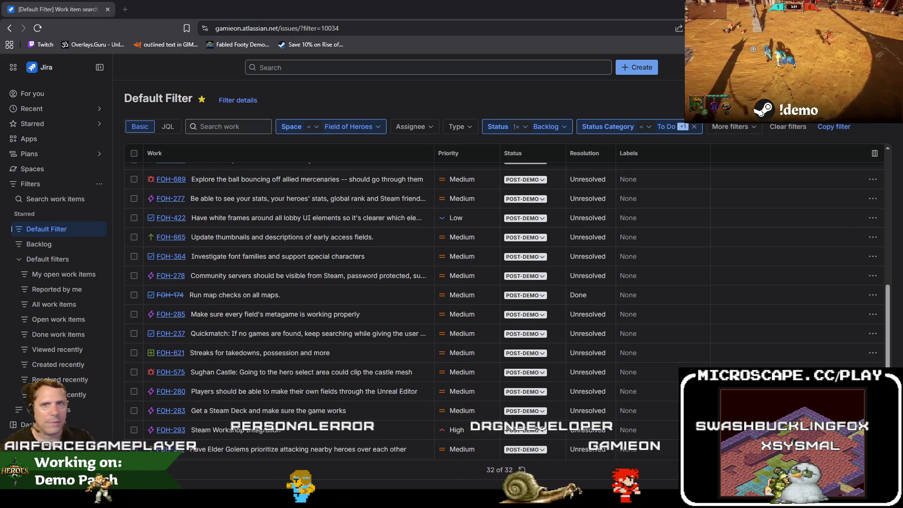
pyautogui.hotkey('alt', 'Tab')
pyautogui.doubleClick(394, 55)
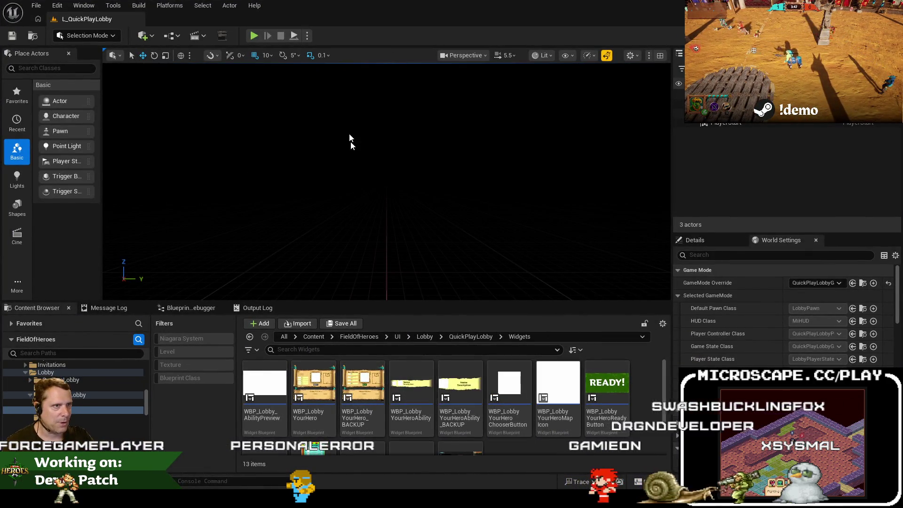
pyautogui.click(163, 10)
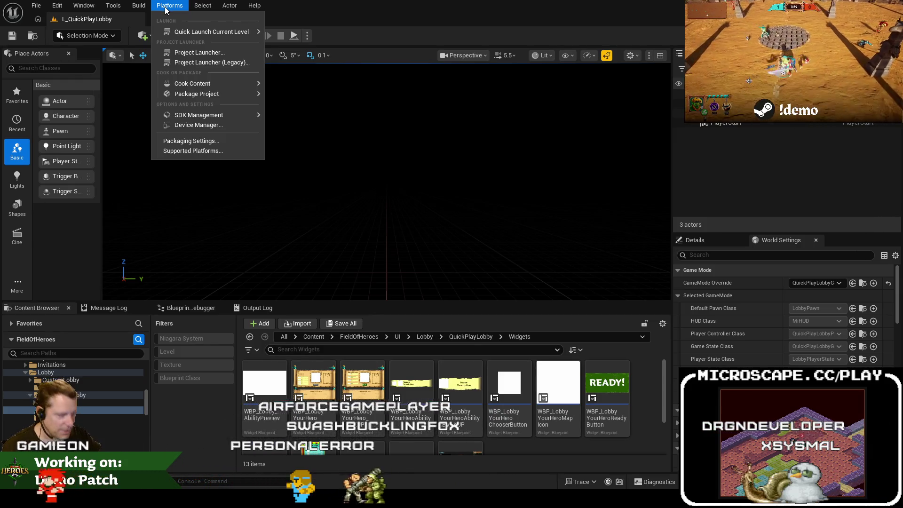
# Step: Choose the Development build configuration and start packaging the project for Windows
pyautogui.moveTo(206, 96)
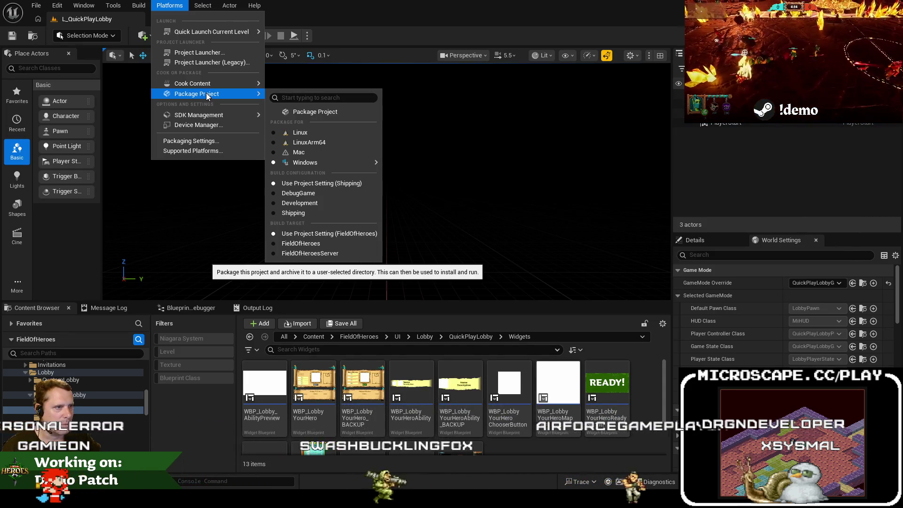
pyautogui.click(299, 203)
pyautogui.click(169, 5)
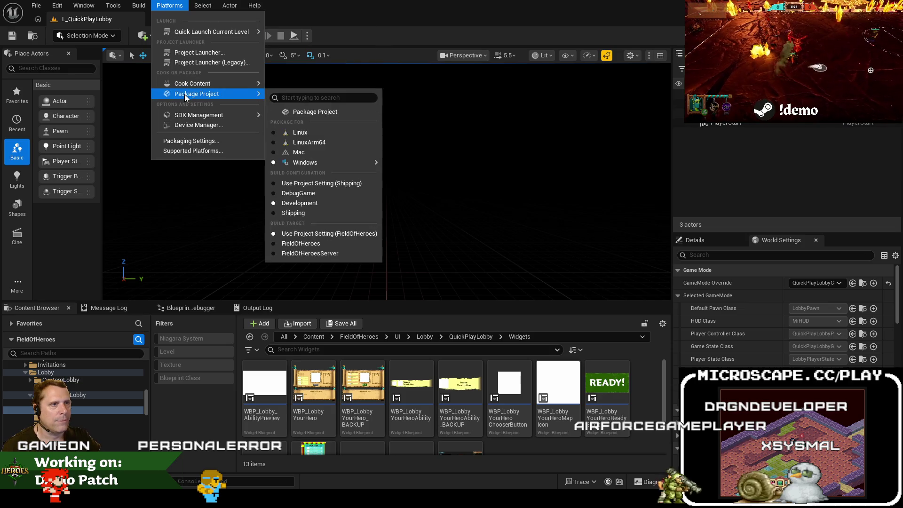
pyautogui.click(319, 112)
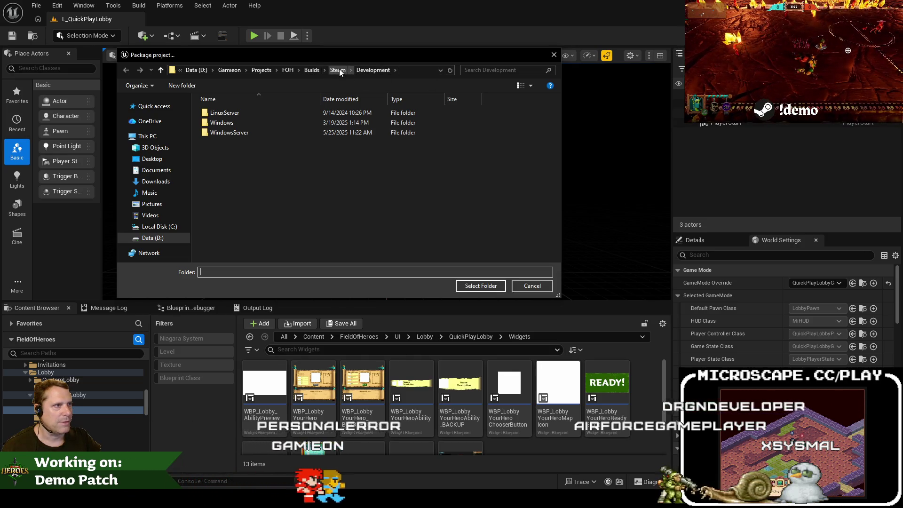
# Step: Set Builds\Demo\Development as the package output folder and show the Output Log
pyautogui.click(311, 70)
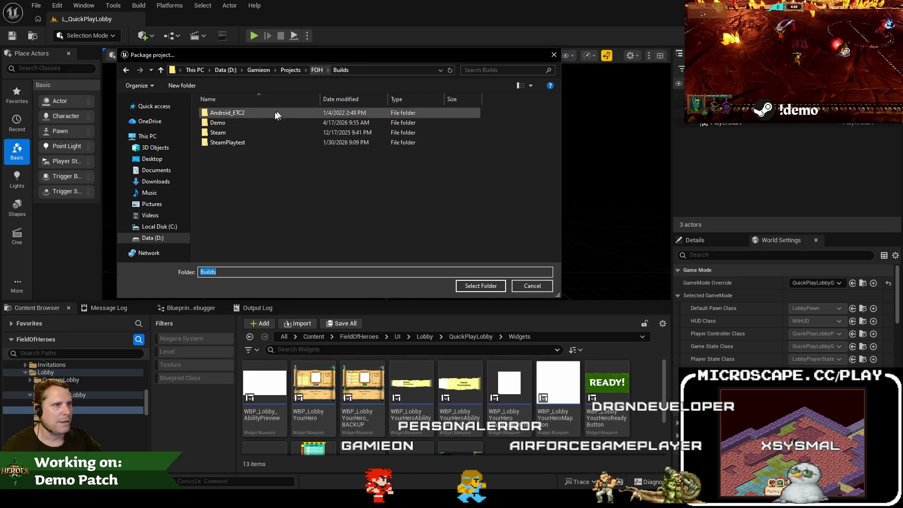
pyautogui.doubleClick(276, 113)
pyautogui.click(235, 112)
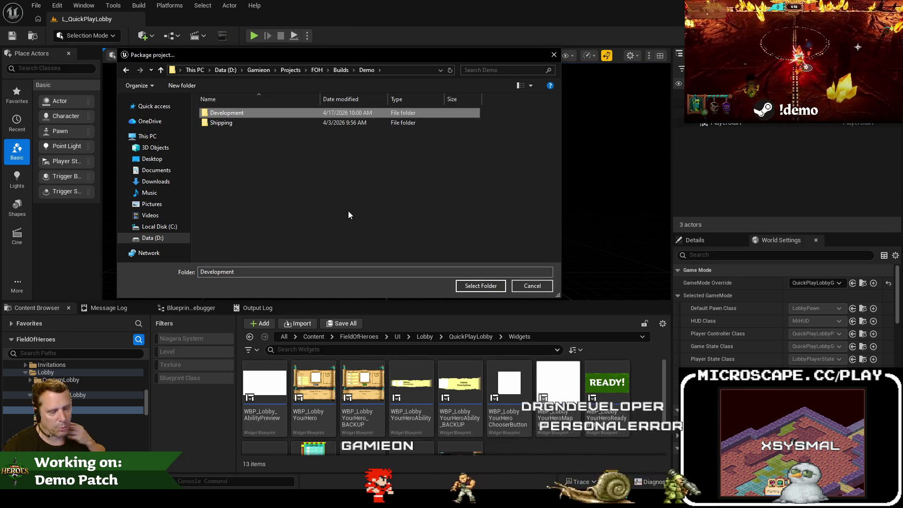
pyautogui.click(473, 285)
pyautogui.click(261, 311)
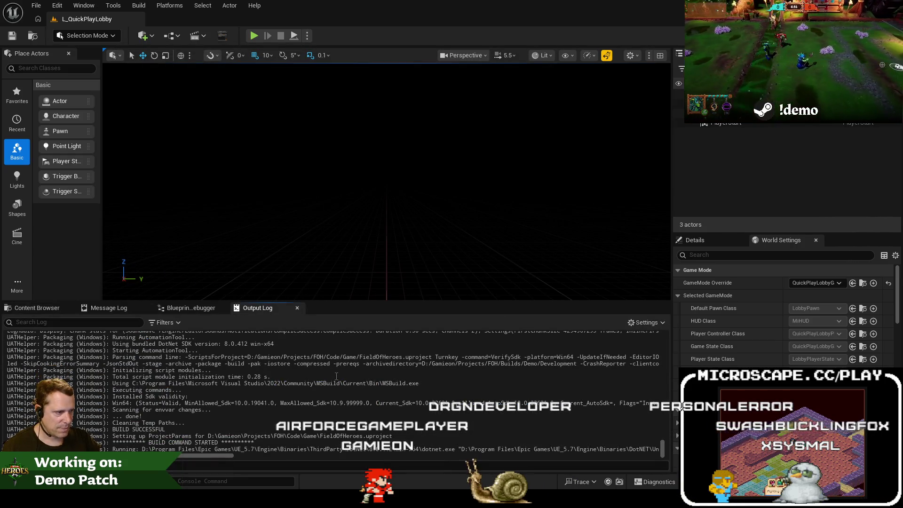
# Step: Clear the Output Log and watch the Windows package build progress to compile action 7 of 12
pyautogui.rightClick(337, 374)
pyautogui.click(373, 270)
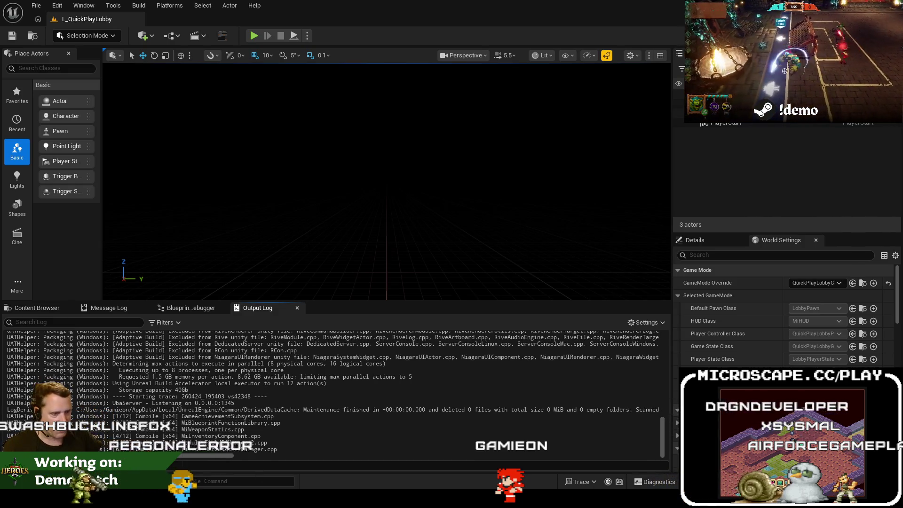
pyautogui.hotkey('alt', 'Tab')
# Step: Search for and open GameSessionSubsystem.cpp in Visual Studio
pyautogui.hotkey('ctrl', 't')
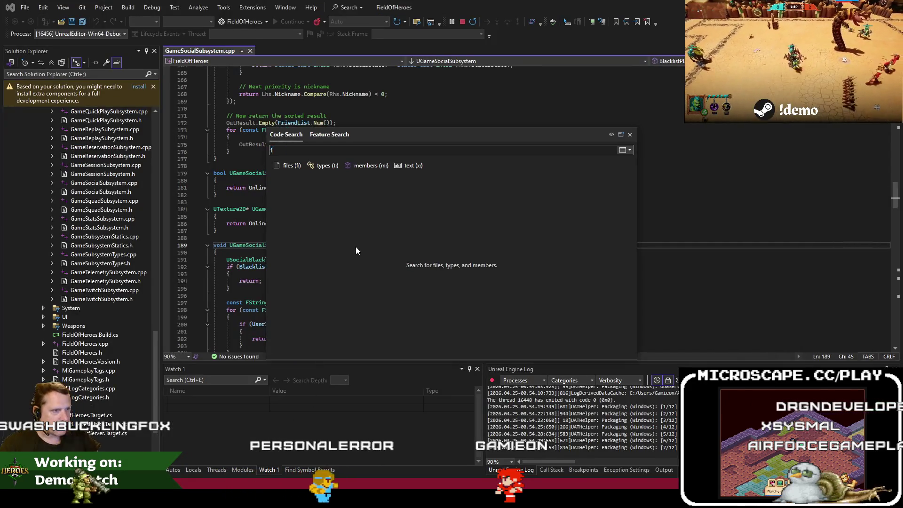
pyautogui.write('f:gamesessionsubs')
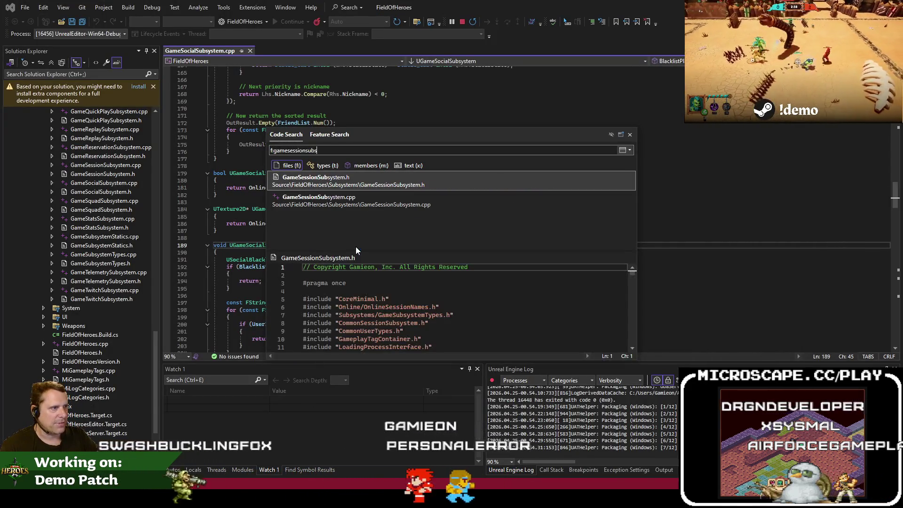
pyautogui.click(356, 246)
# Step: Read through the Initialize and BindEvents functions, up to HandlePostLoadMap
pyautogui.scroll(-6, 384, 244)
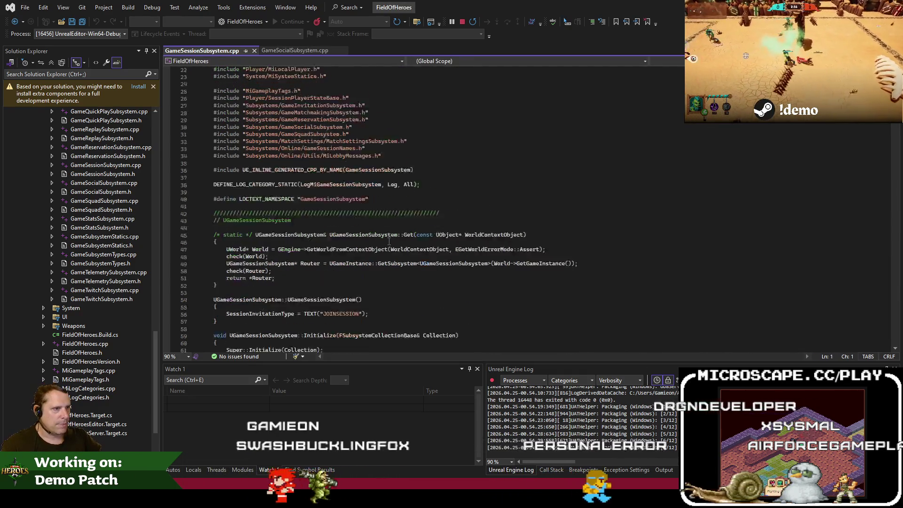
pyautogui.click(531, 254)
pyautogui.press('Up')
pyautogui.press('Up')
pyautogui.press('Down')
pyautogui.press('Down')
pyautogui.press('Down')
pyautogui.press('Down')
pyautogui.press('Down')
pyautogui.press('Down')
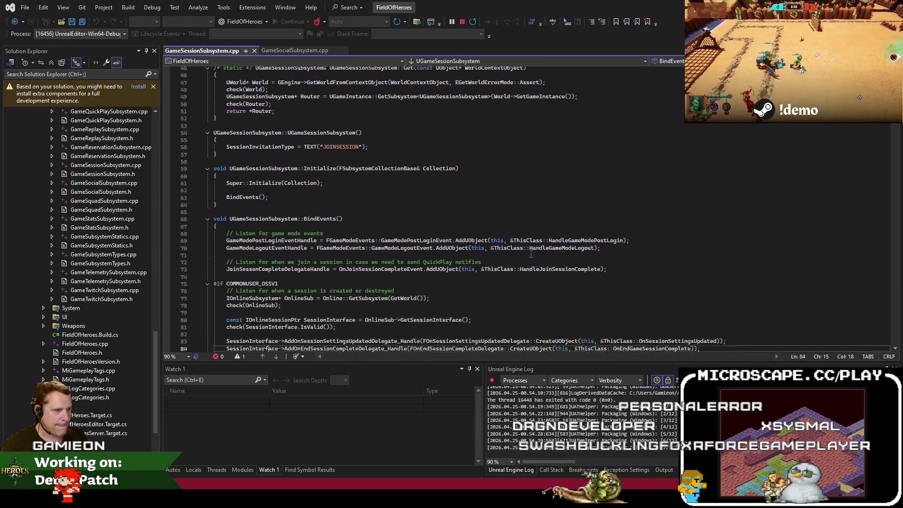
pyautogui.press('Down')
pyautogui.press('Down')
pyautogui.press('Down')
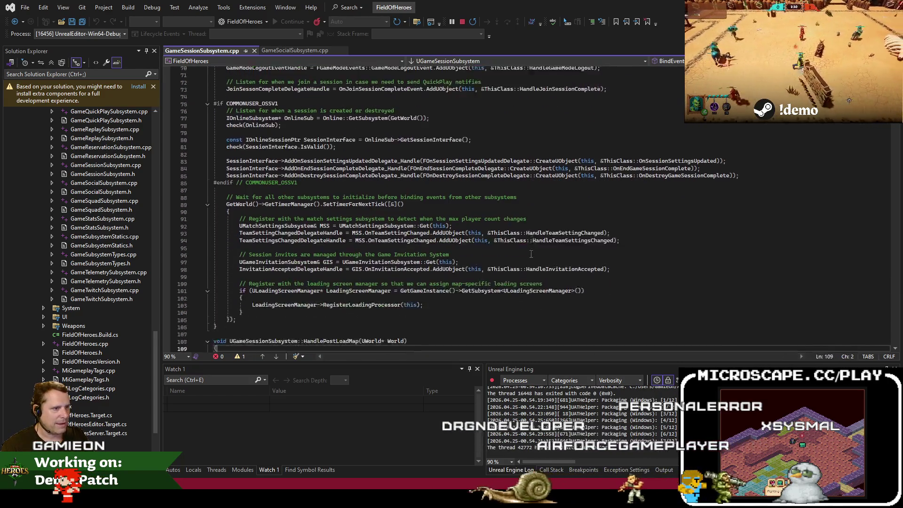
pyautogui.press('Up')
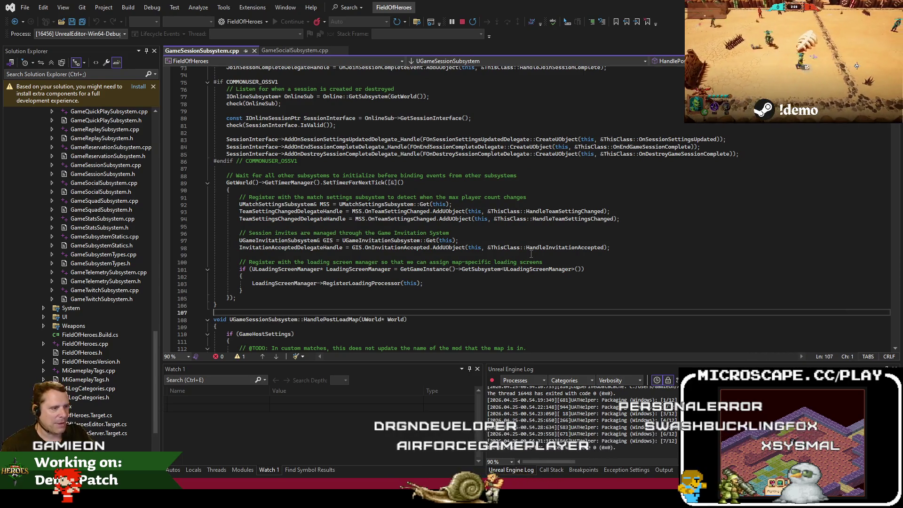
pyautogui.scroll(-6, 530, 253)
# Step: Read from the custom-matches TODO down to HandleInvitationAccepted, then return to Unreal Editor
pyautogui.click(294, 219)
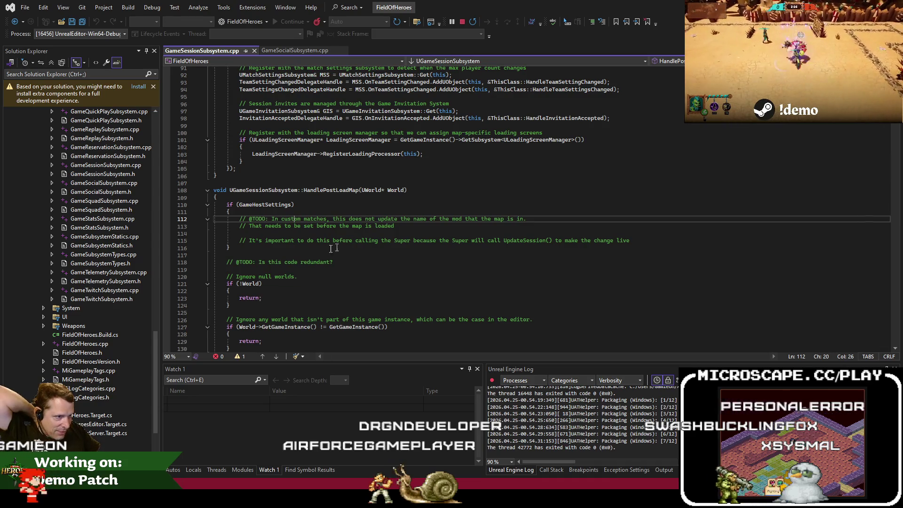
pyautogui.scroll(-2, 320, 251)
pyautogui.scroll(-2, 241, 224)
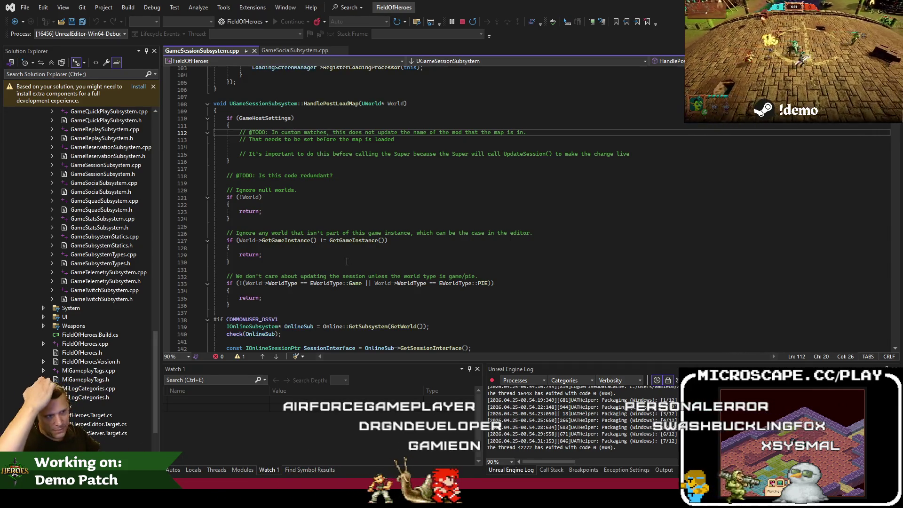
pyautogui.scroll(-6, 300, 241)
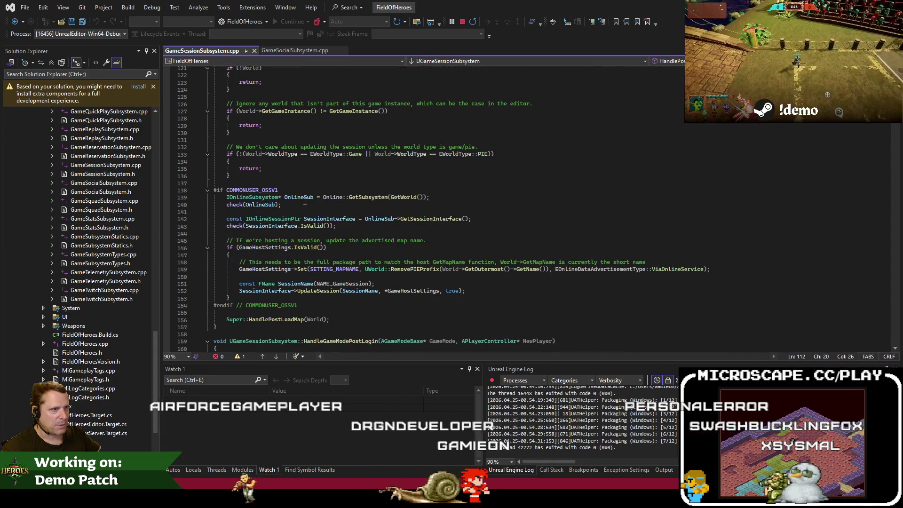
pyautogui.scroll(-12, 293, 161)
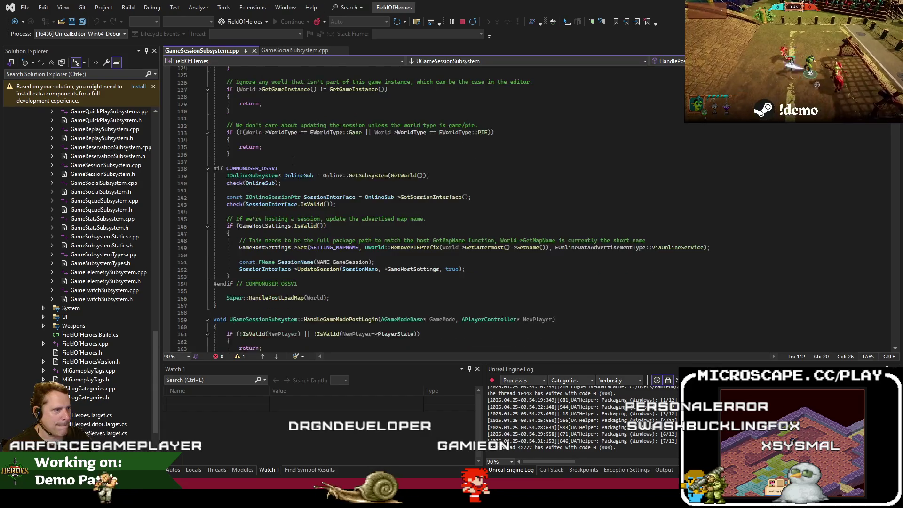
pyautogui.scroll(8, 293, 161)
pyautogui.scroll(18, 293, 161)
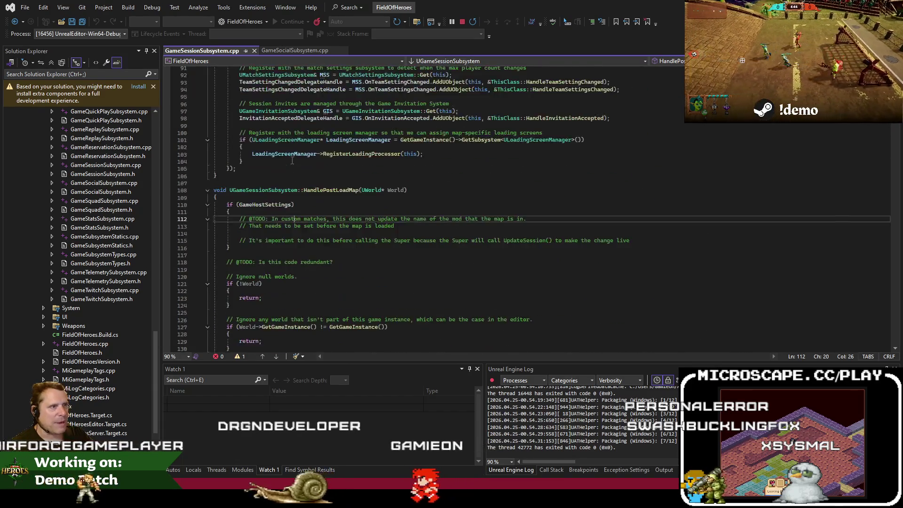
pyautogui.scroll(-20, 374, 207)
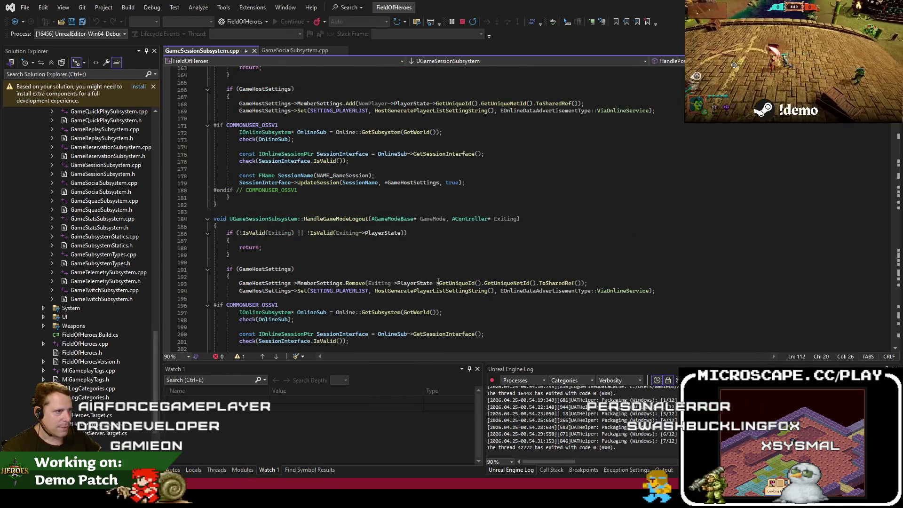
pyautogui.scroll(-20, 438, 281)
pyautogui.scroll(-11, 434, 271)
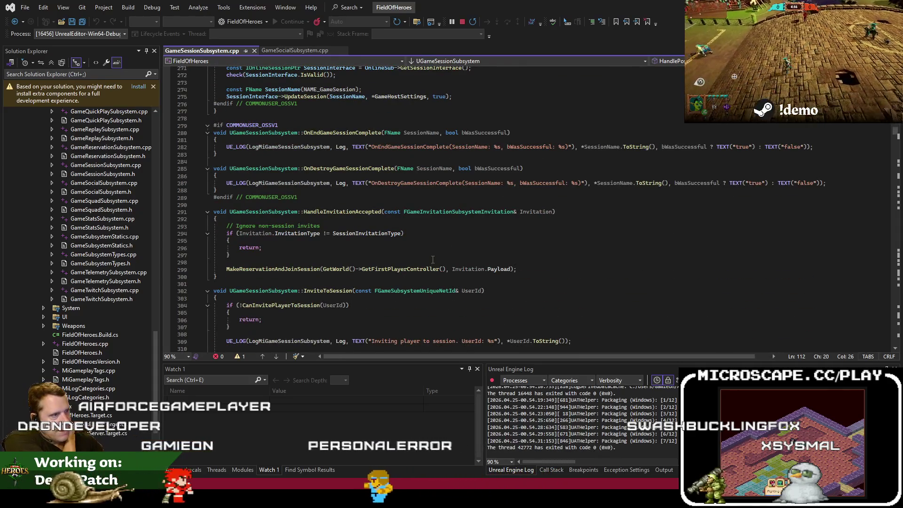
pyautogui.hotkey('alt', 'Tab')
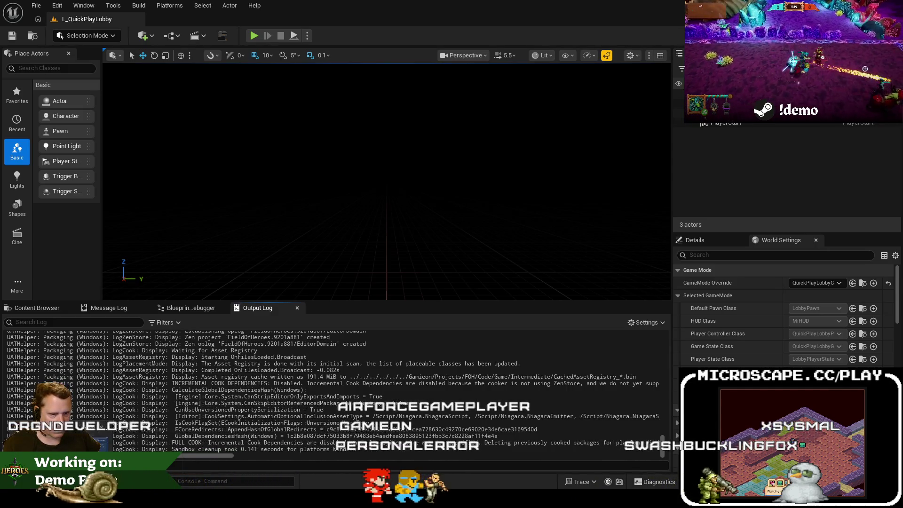
# Step: Scroll Jira's Default Filter list of POST-DEMO items, then return to Unreal to check packaging
pyautogui.click(157, 446)
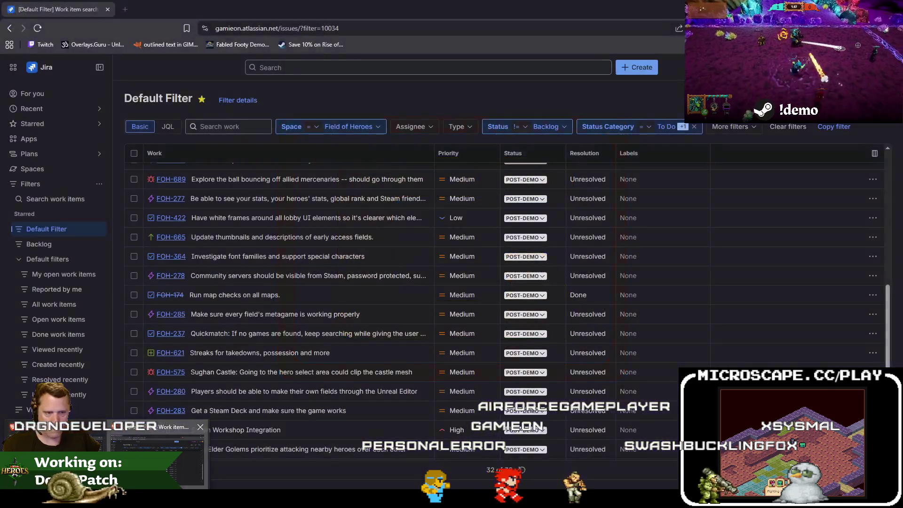
pyautogui.scroll(-1, 366, 390)
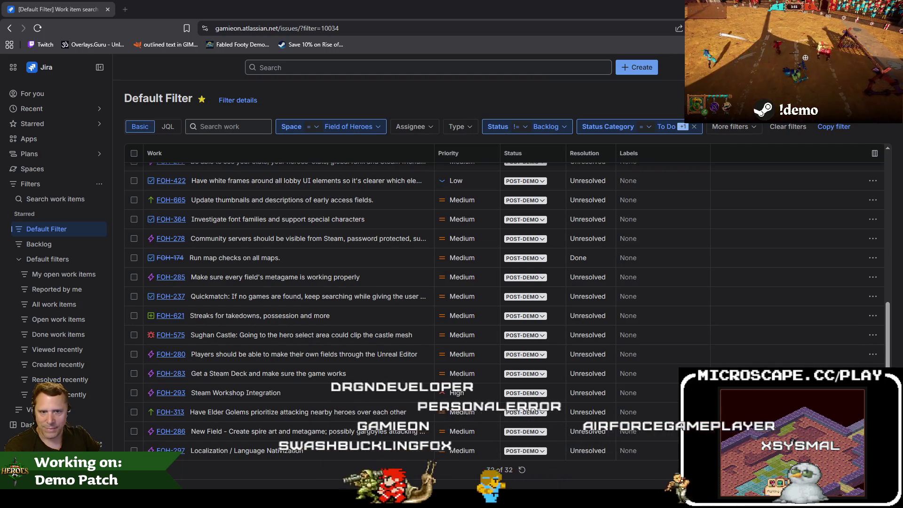
pyautogui.moveTo(105, 498)
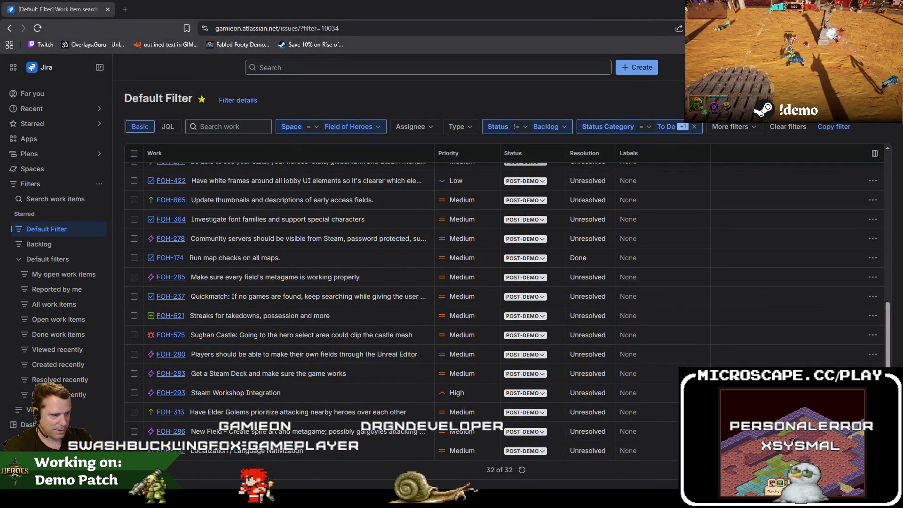
pyautogui.moveTo(338, 500)
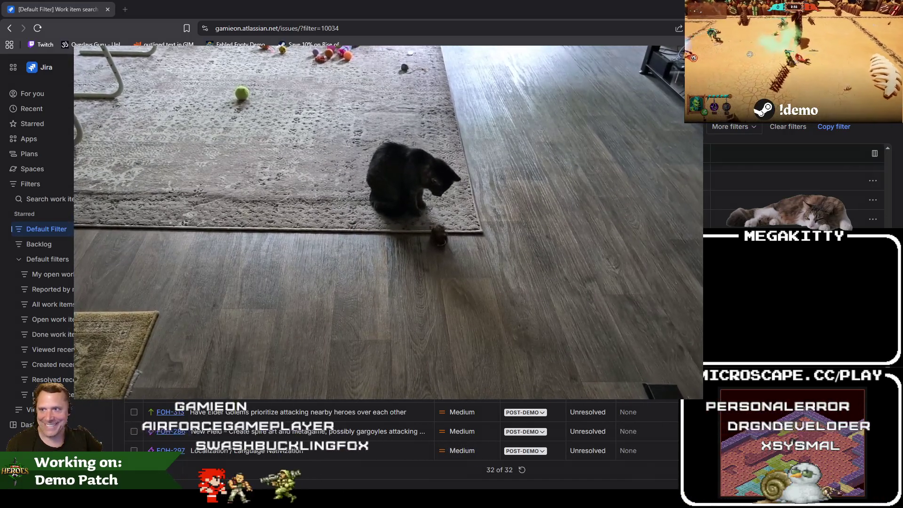
pyautogui.hotkey('alt', 'Tab')
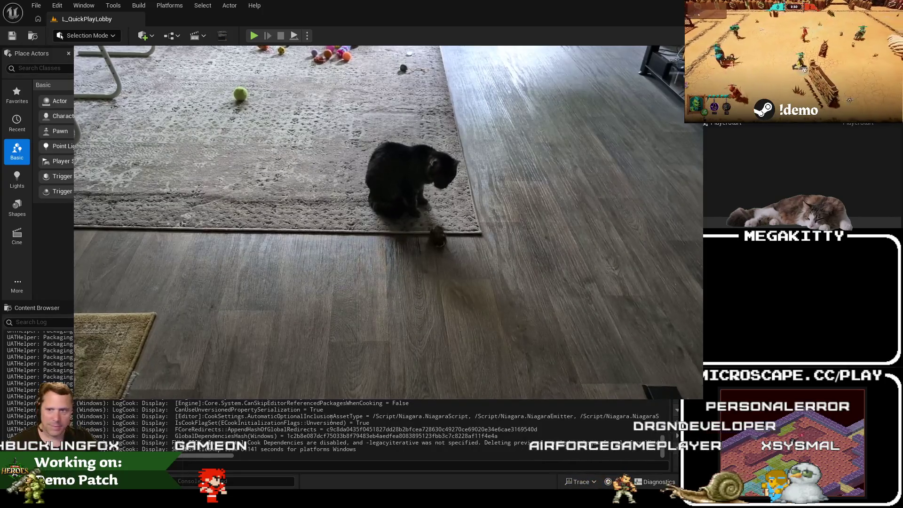
pyautogui.rightClick(473, 497)
pyautogui.click(463, 459)
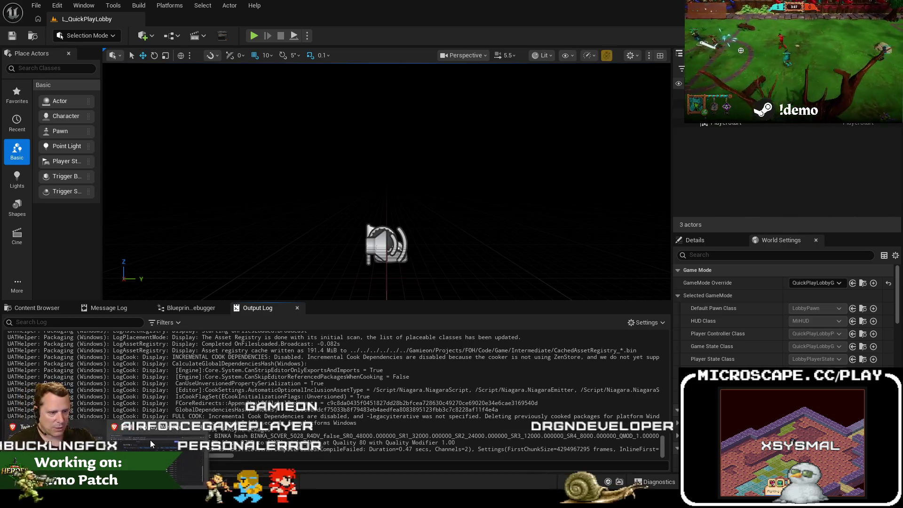
pyautogui.click(150, 439)
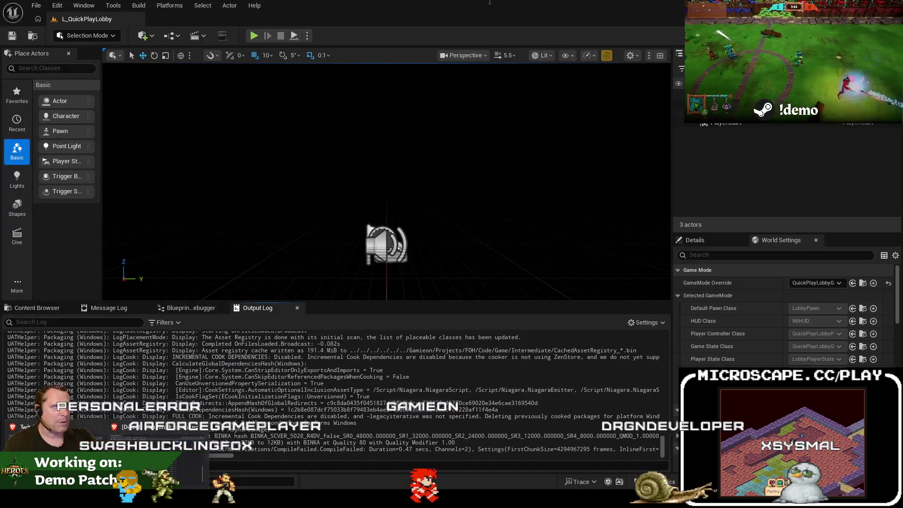
pyautogui.hotkey('alt', 'Tab')
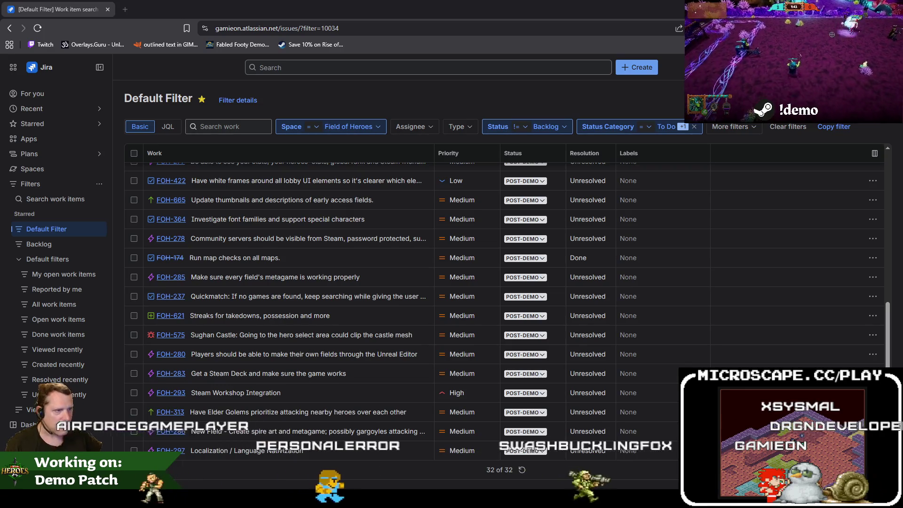
# Step: Drag the Jira browser window aside to reveal Visual Studio's GameSessionSubsystem.cpp
pyautogui.moveTo(298, 478)
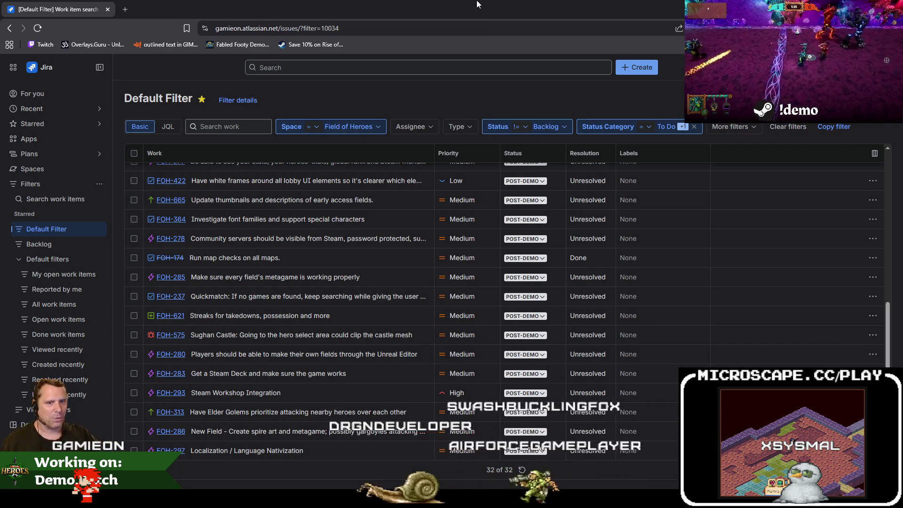
pyautogui.moveTo(482, 4)
pyautogui.mouseDown()
pyautogui.moveTo(606, 52)
pyautogui.moveTo(642, 22)
pyautogui.moveTo(350, 3)
pyautogui.moveTo(5, 2)
pyautogui.mouseUp()
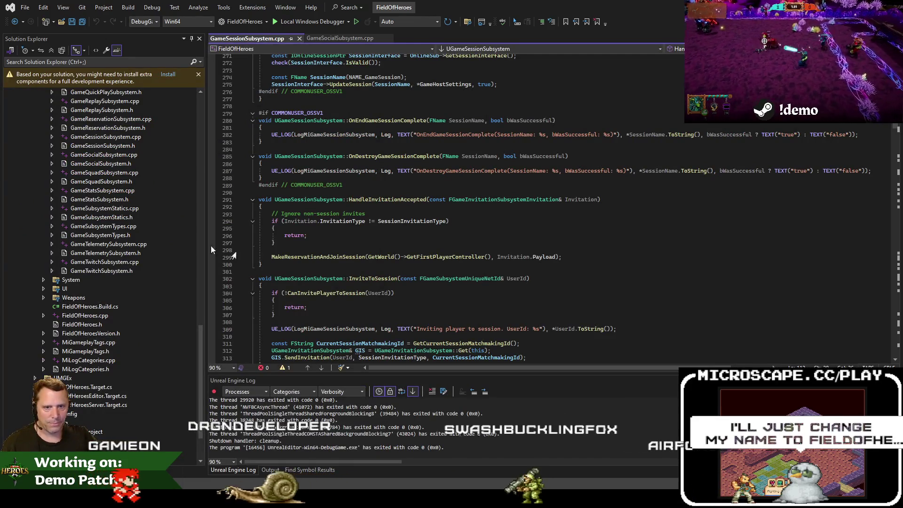
# Step: Highlight lines 290–296 of HandleInvitationAccepted, deselect, then minimise Visual Studio to the desktop
pyautogui.click(478, 243)
pyautogui.moveTo(414, 189); pyautogui.dragTo(282, 230)
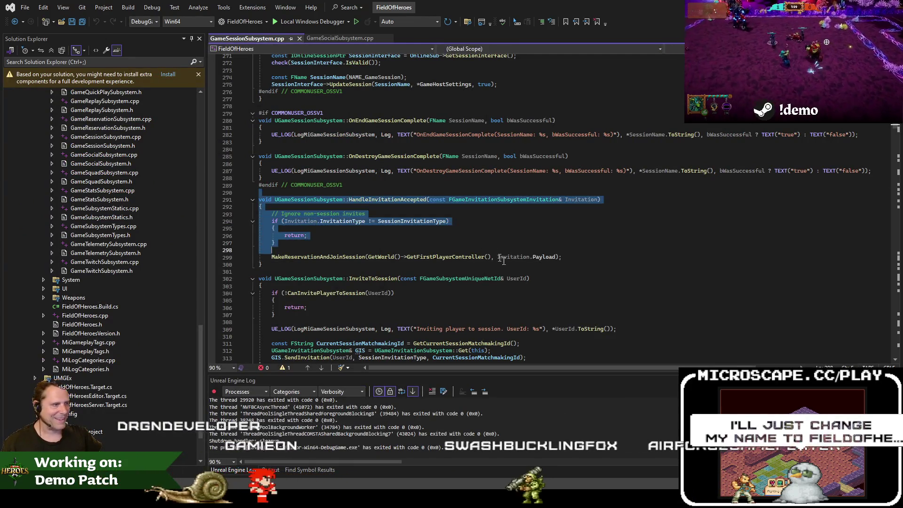
pyautogui.click(507, 272)
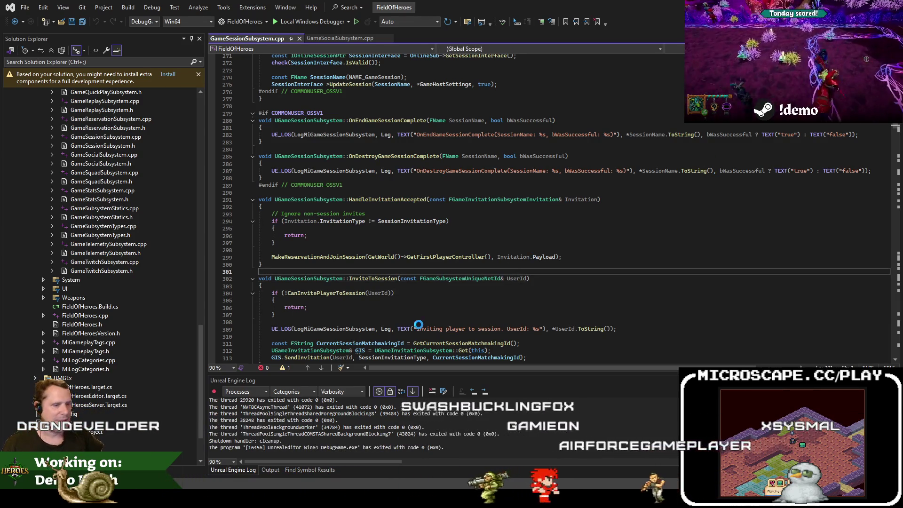
pyautogui.moveTo(158, 261)
pyautogui.mouseDown()
pyautogui.moveTo(285, 382)
pyautogui.moveTo(264, 373)
pyautogui.mouseUp()
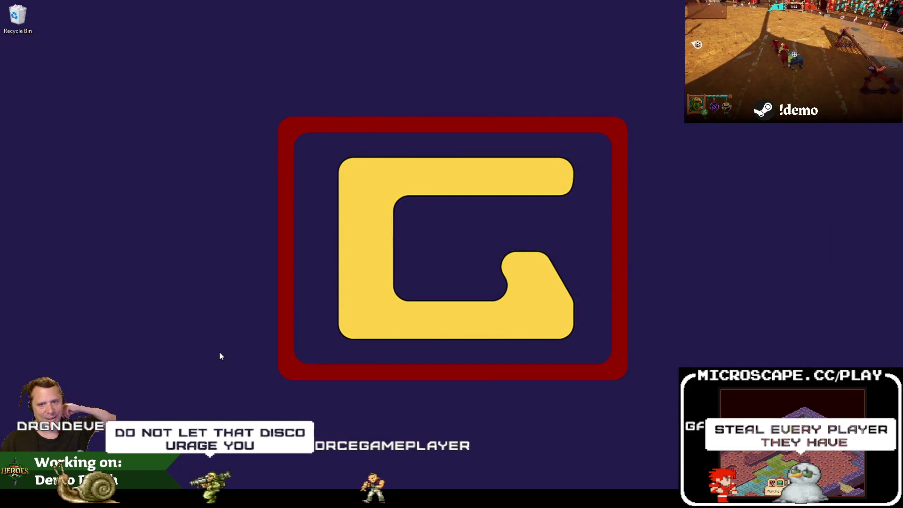